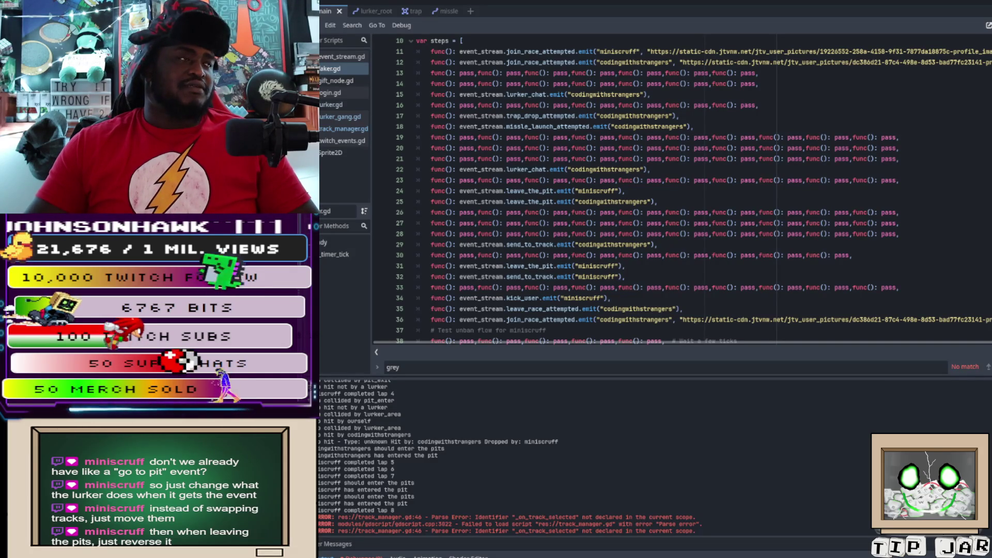
- Open the lurker.gd script to review its leave_race() code
scroll(672, 191, "down", 3)
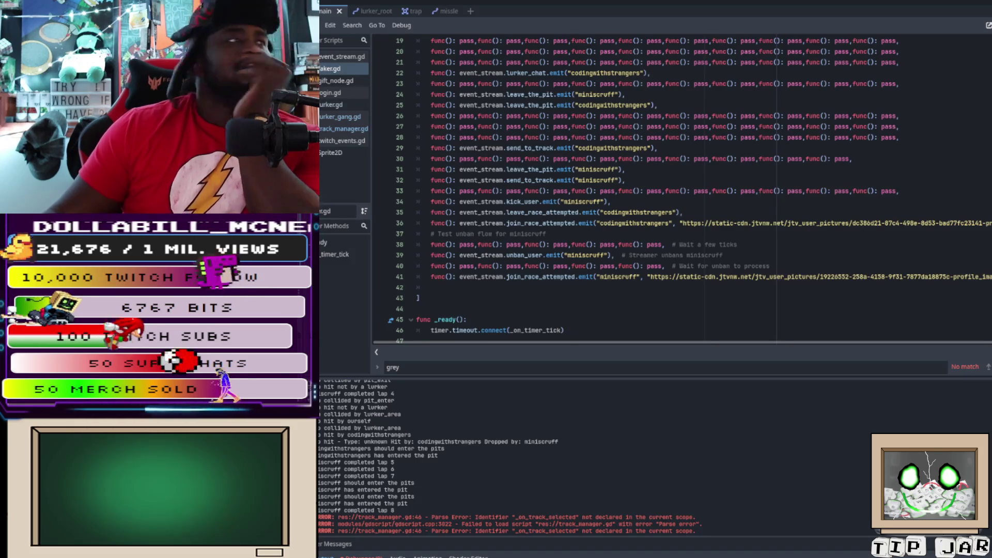
left_click(336, 104)
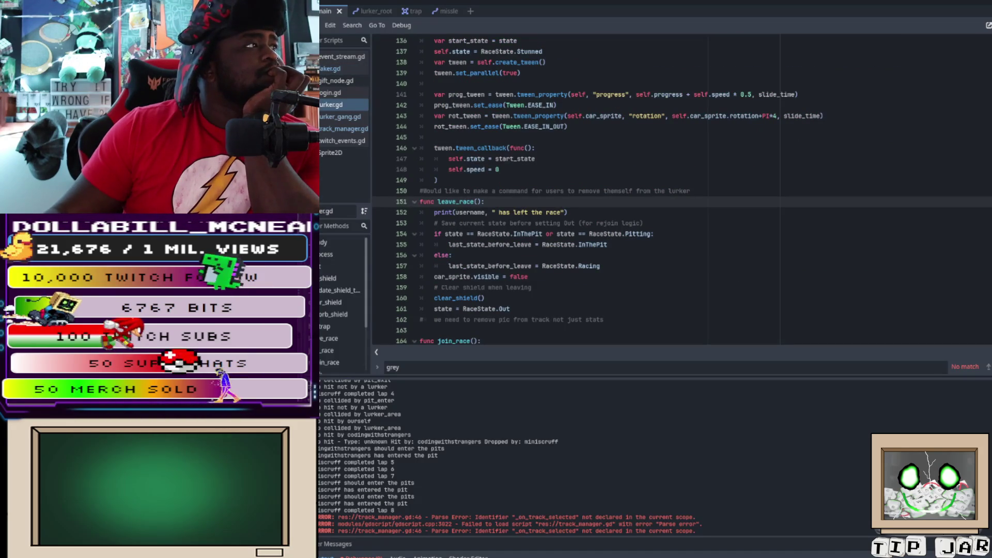
- Review lurker.gd's rejoin_race and pit functions, then open track_manager.gd to inspect its track setup
scroll(576, 191, "down", 9)
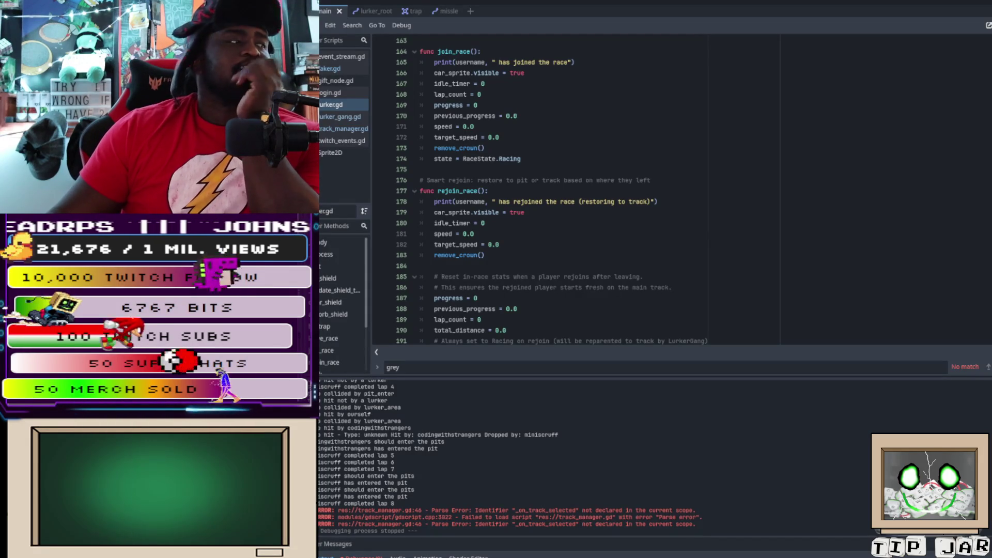
scroll(582, 189, "down", 12)
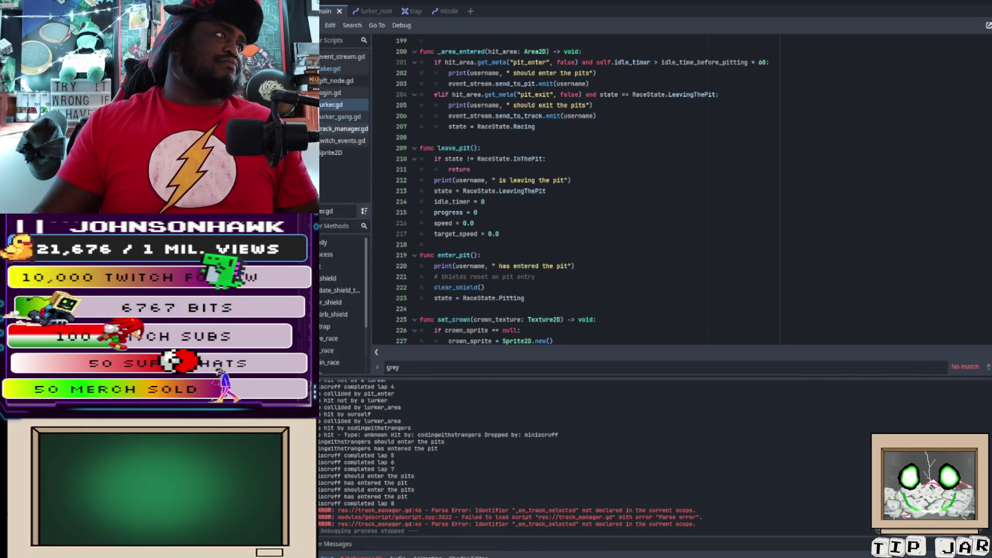
left_click(344, 129)
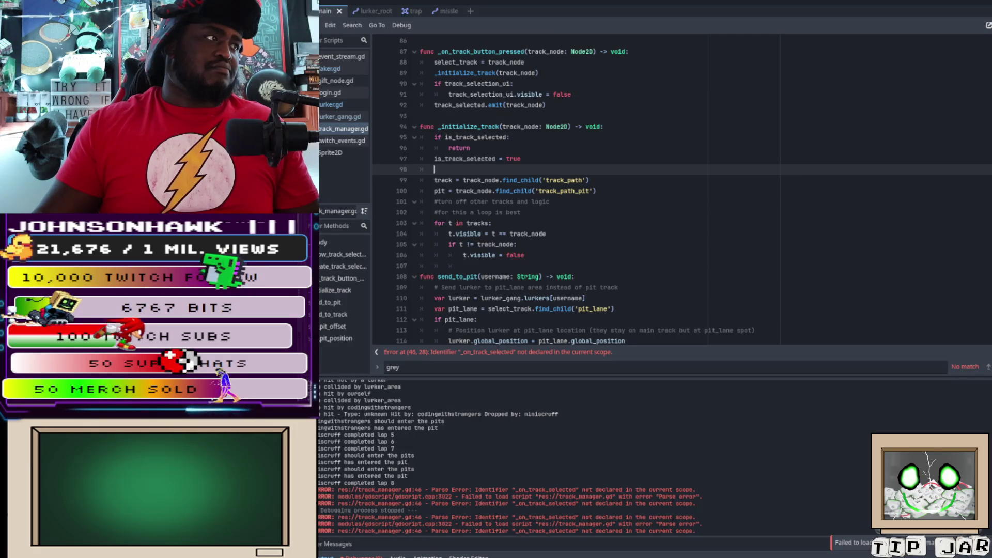
- Go to the pit_lane lookup on line 111, then run the race on the figure-eight track
scroll(568, 191, "down", 1)
scroll(568, 191, "down", 1)
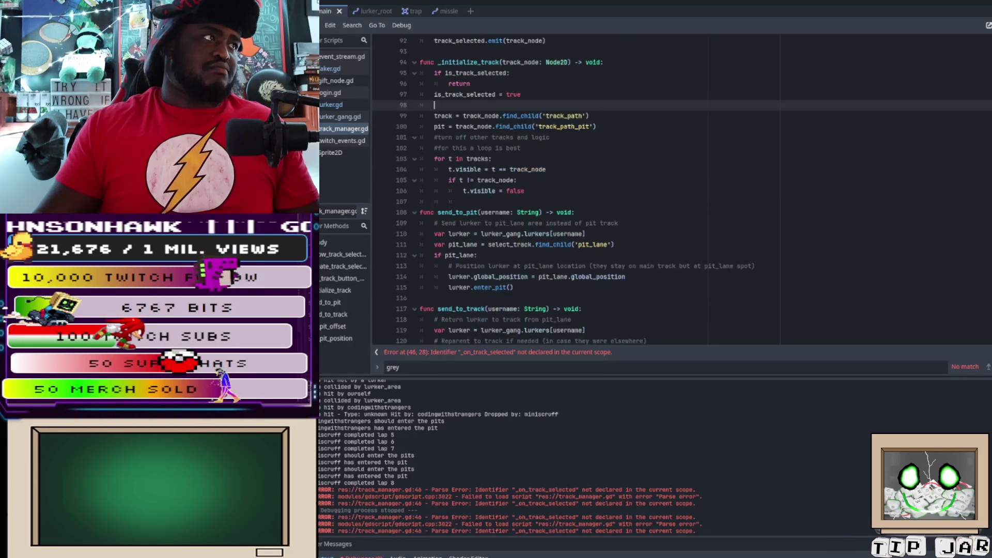
scroll(568, 191, "down", 2)
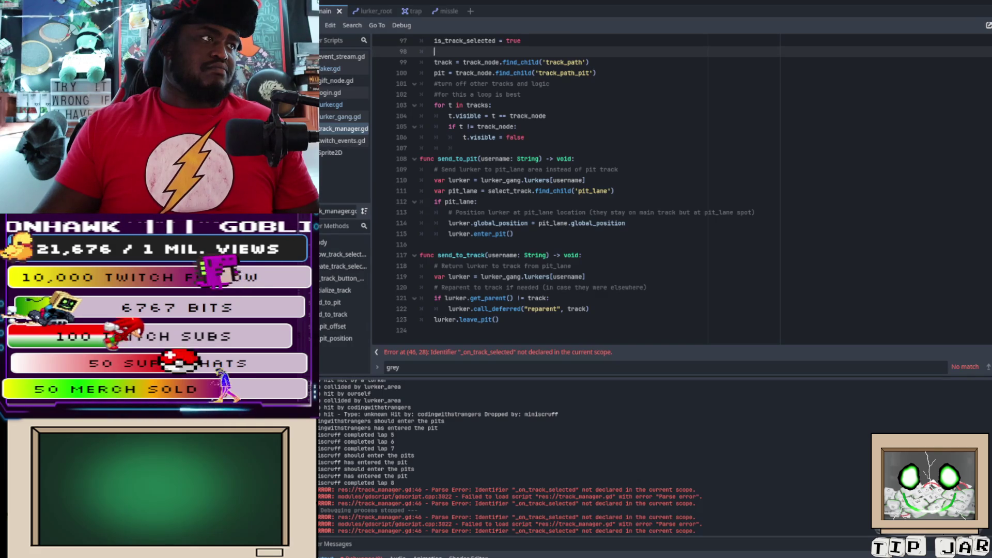
left_click(517, 191)
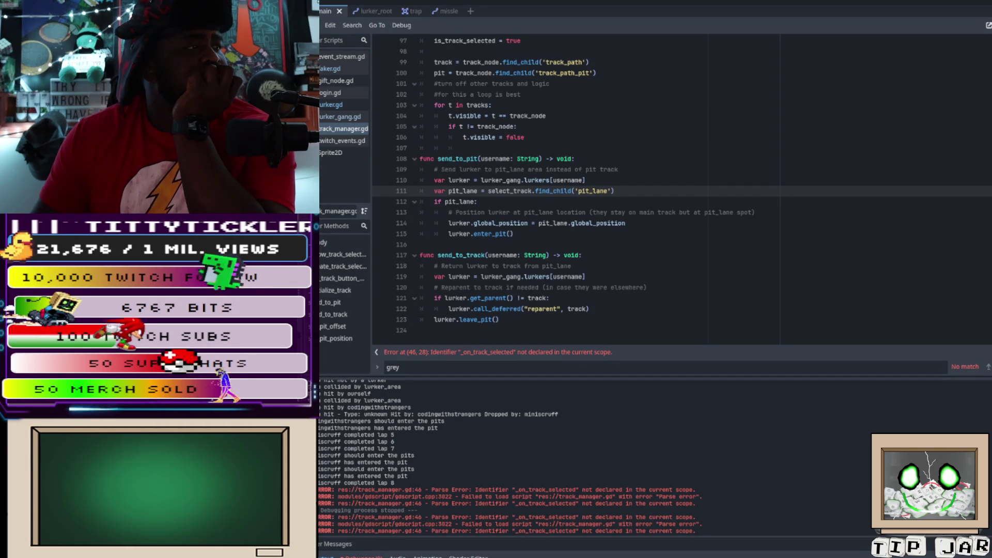
key("F5")
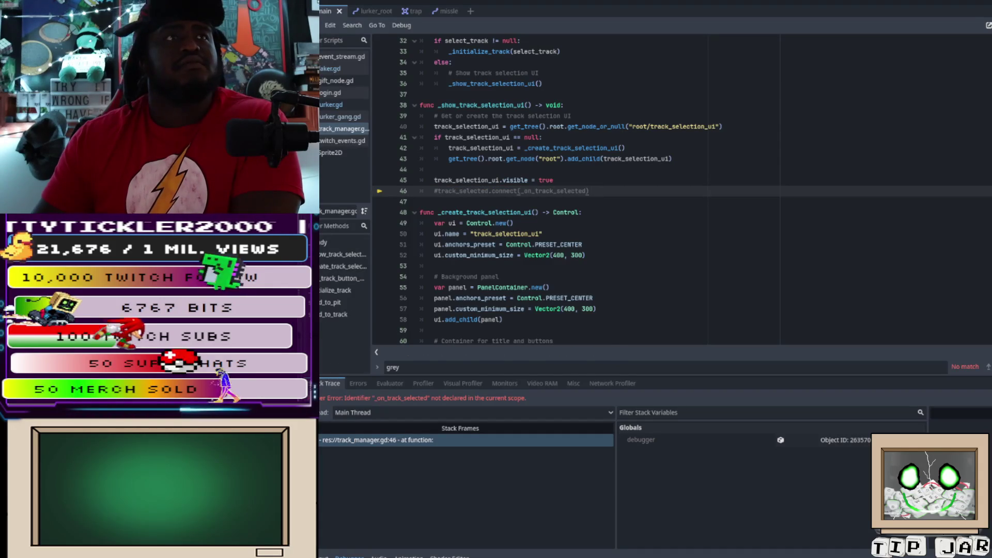
key("F5")
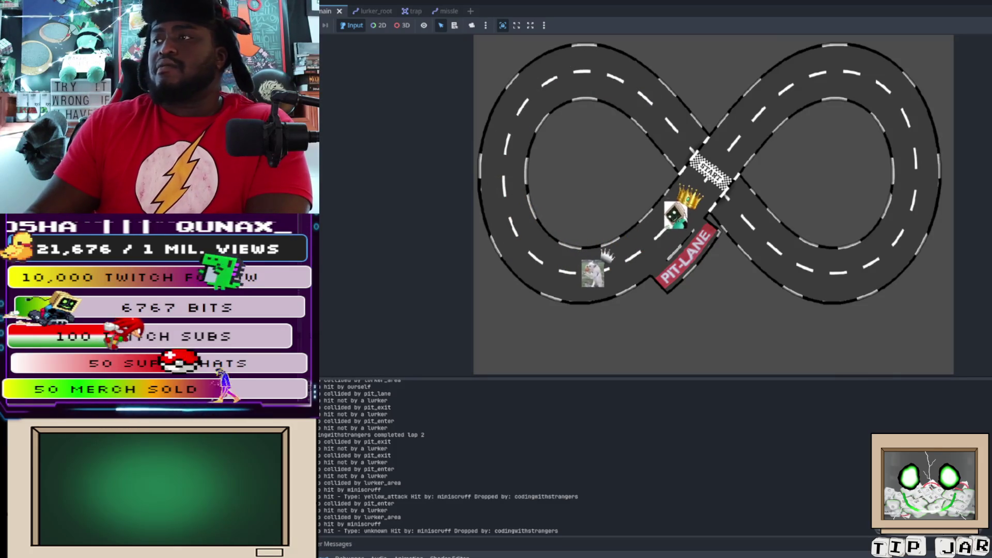
- Rerun the project so two lurker cars join a fresh figure-eight race
key("F5")
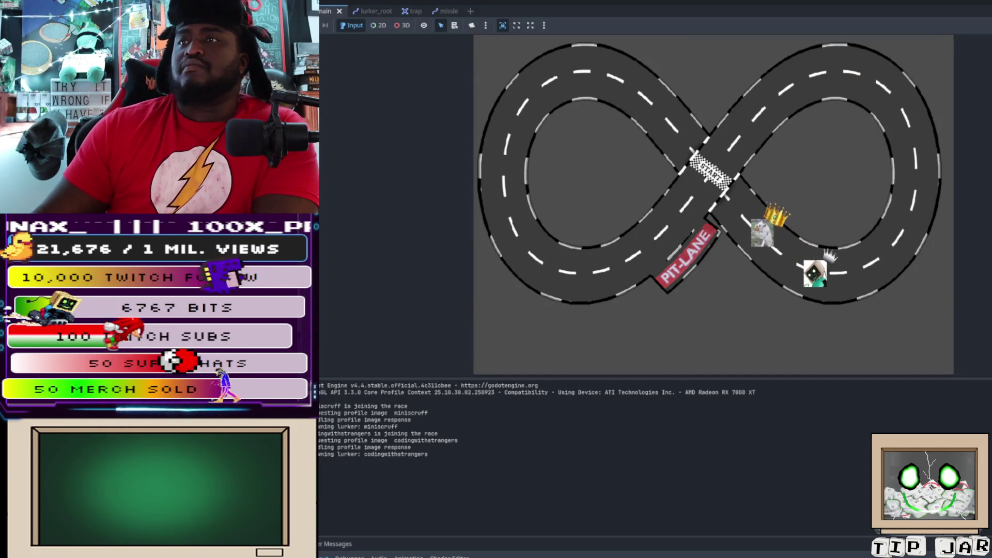
- Relaunch the race and watch both lurkers reach lap 5 and enter the pit
key("F5")
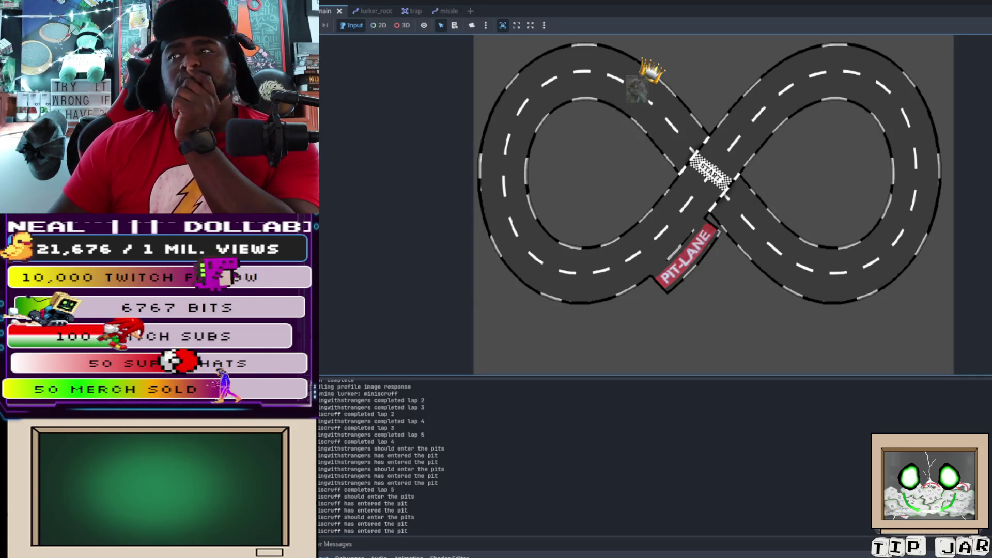
key("F5")
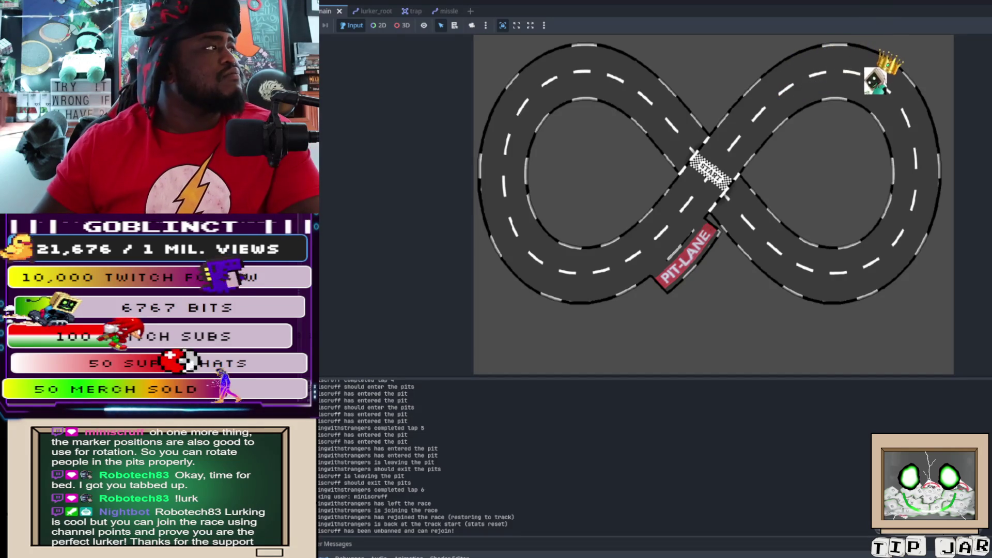
- Stop the running race with F8 and return to the 2D scene editor
key("F8")
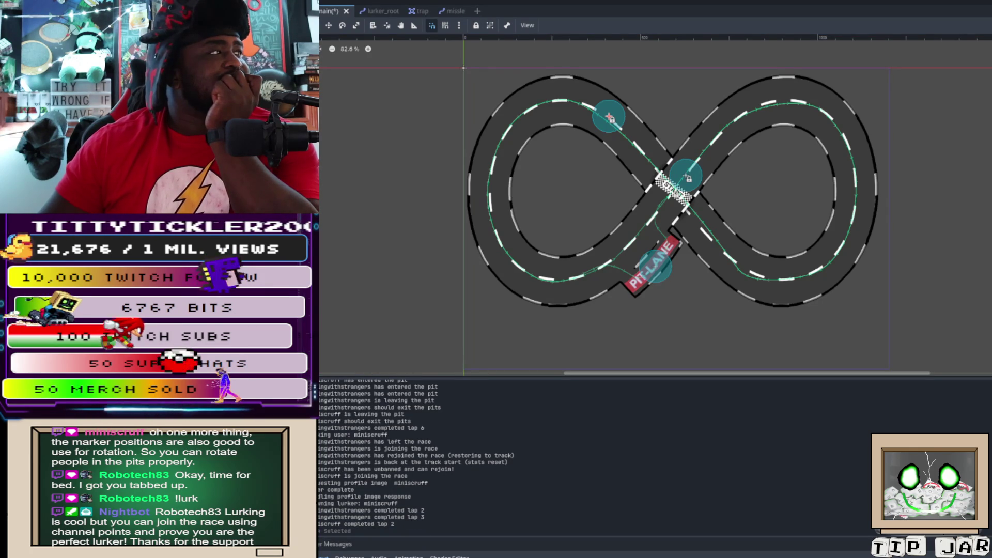
- Drag the pit_lane marker down onto the PIT-LANE strip and rerun the race
mouse_move(652, 266)
left_mouse_down()
mouse_move(692, 362)
mouse_move(764, 288)
mouse_move(755, 265)
mouse_move(717, 242)
mouse_move(701, 266)
mouse_move(655, 116)
left_mouse_up()
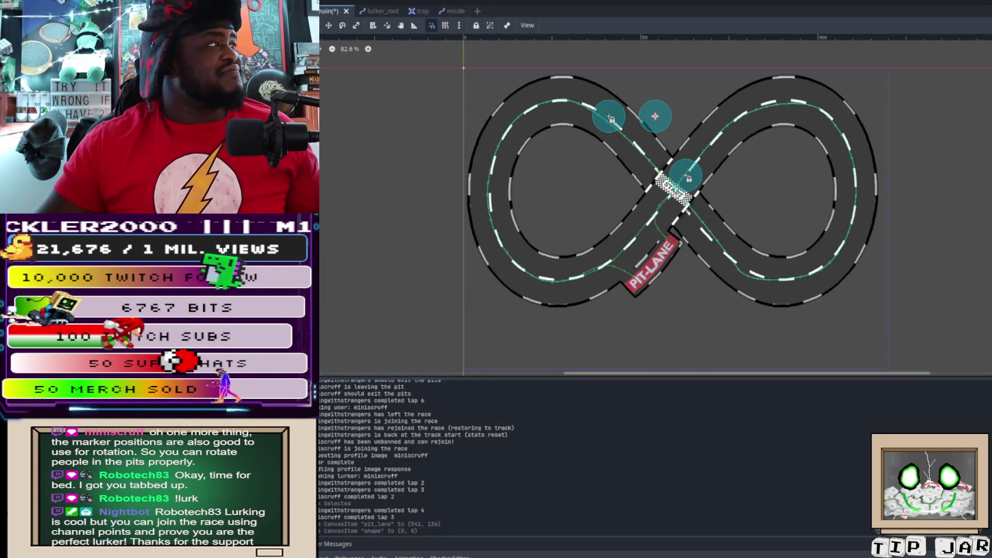
left_click_drag(655, 116, 654, 260)
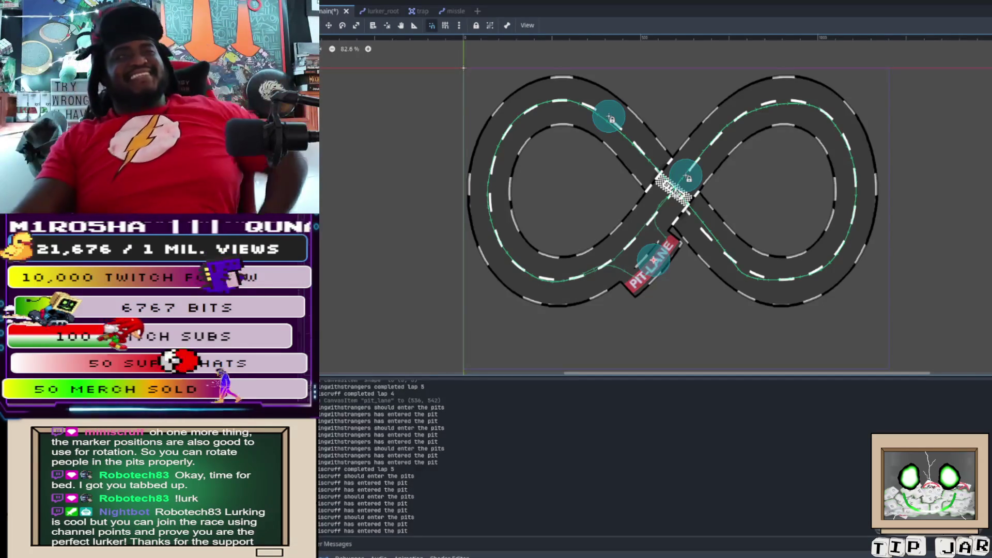
key("F5")
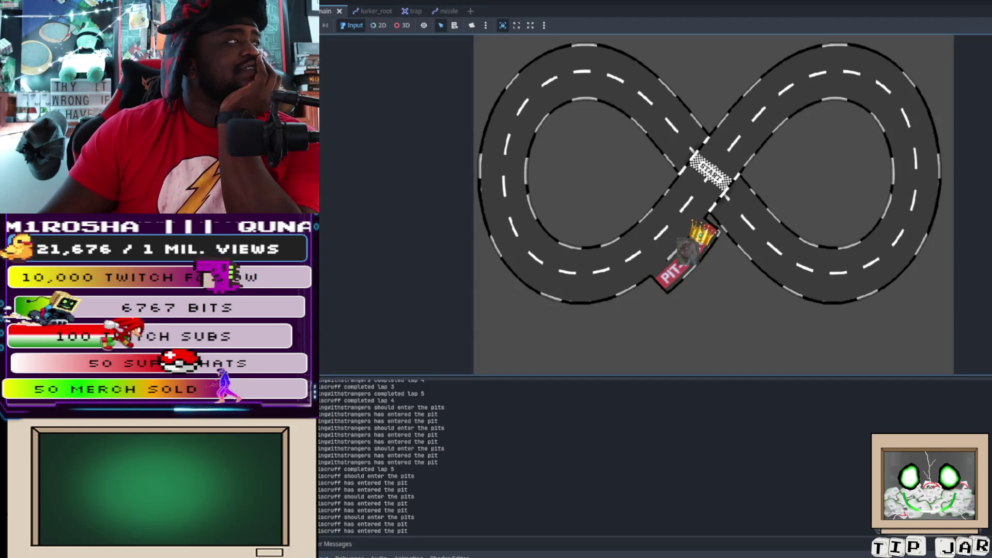
- Reveal the hidden orange-and-white barrier track layer around the figure-eight
key("ctrl+z")
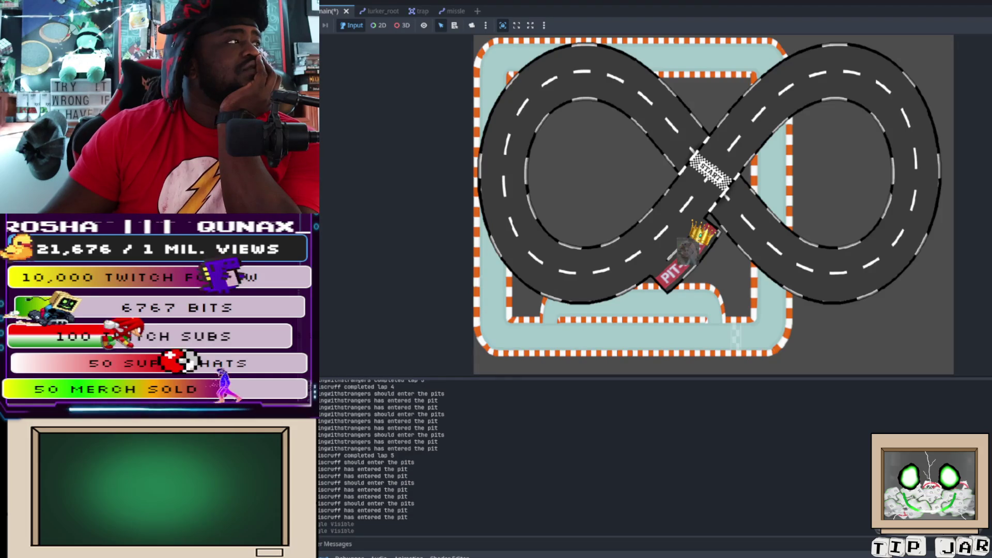
- Hide the black figure-eight road layer and stop the game to edit the barrier track scene
key("v")
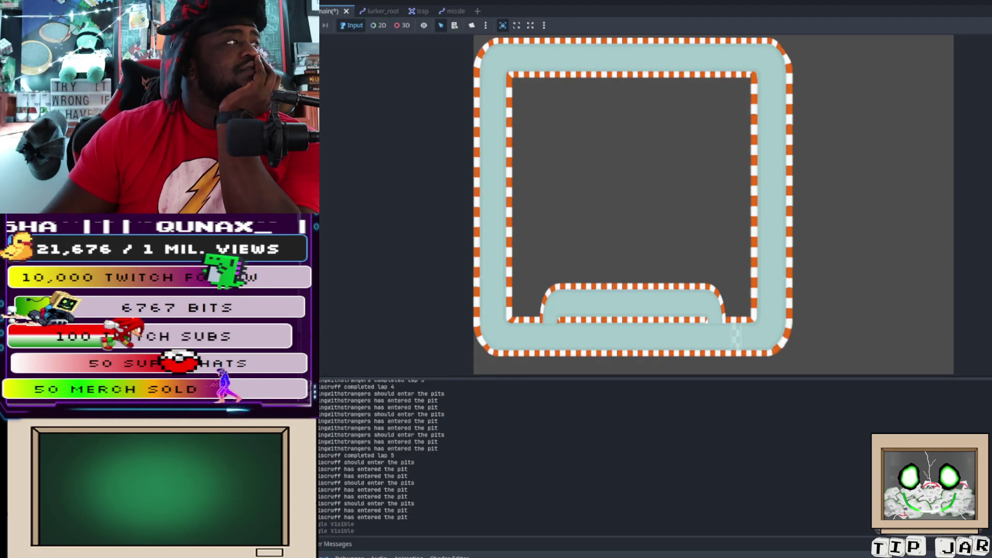
key("F8")
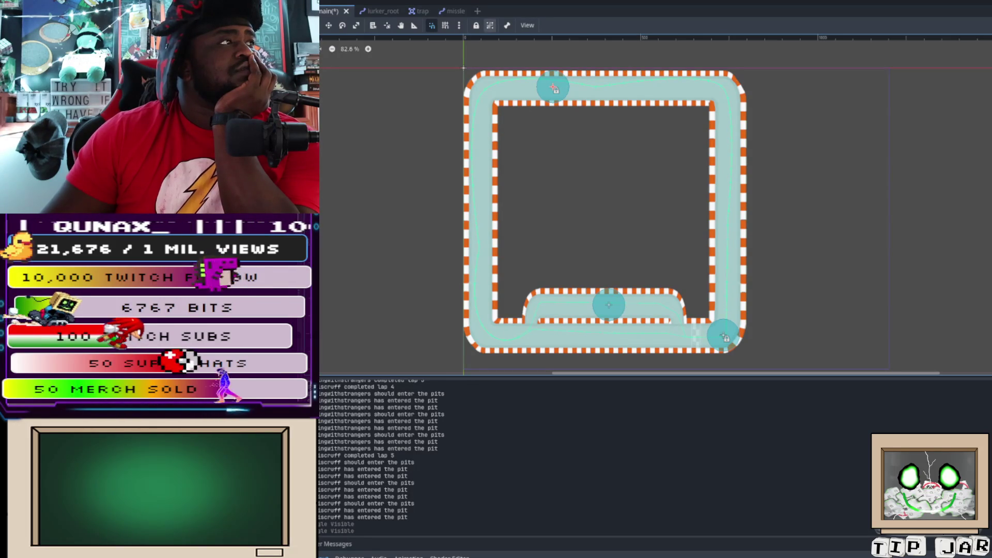
- Drag the pit_lane marker around the rectangular track, then undo its last move to (504, 250)
left_click(553, 87)
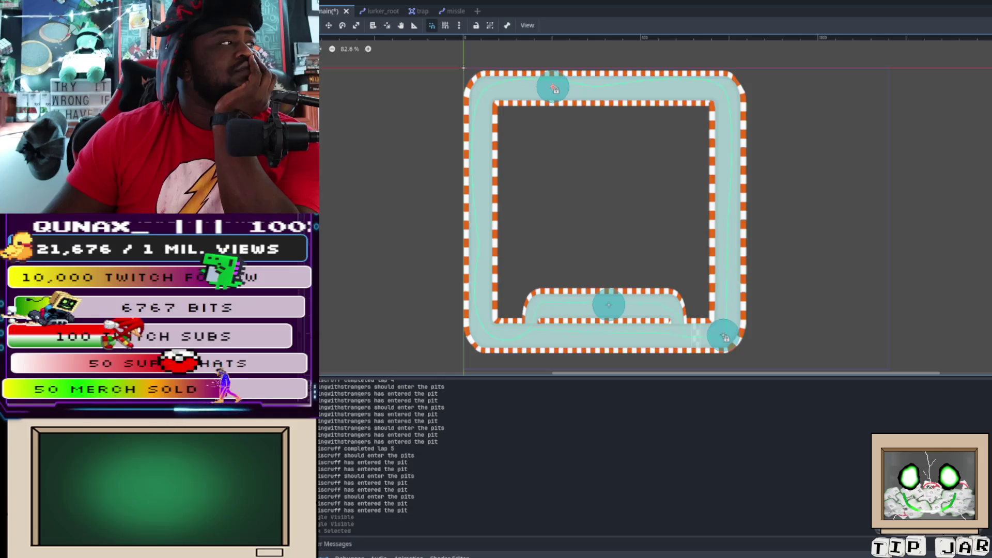
mouse_move(553, 87)
left_mouse_down()
mouse_move(572, 98)
mouse_move(577, 123)
left_mouse_up()
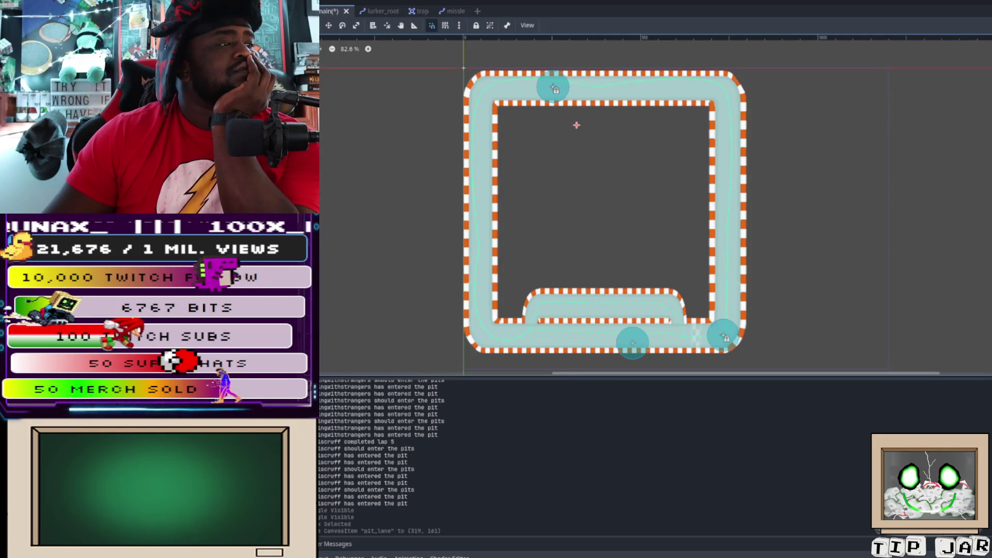
mouse_move(633, 341)
left_mouse_down()
mouse_move(602, 155)
mouse_move(576, 125)
left_mouse_up()
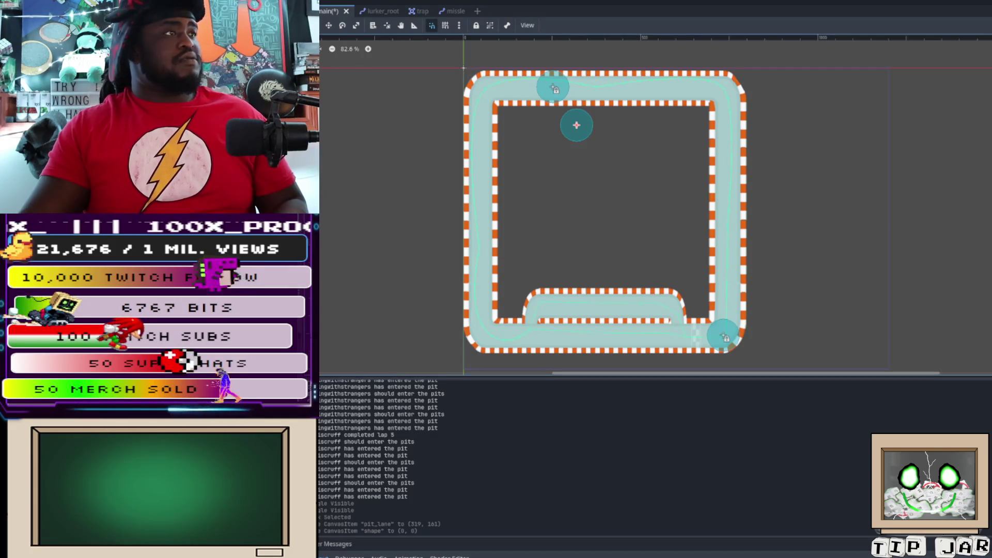
mouse_move(576, 125)
left_mouse_down()
mouse_move(607, 337)
mouse_move(576, 116)
mouse_move(575, 132)
mouse_move(624, 186)
mouse_move(599, 150)
left_mouse_up()
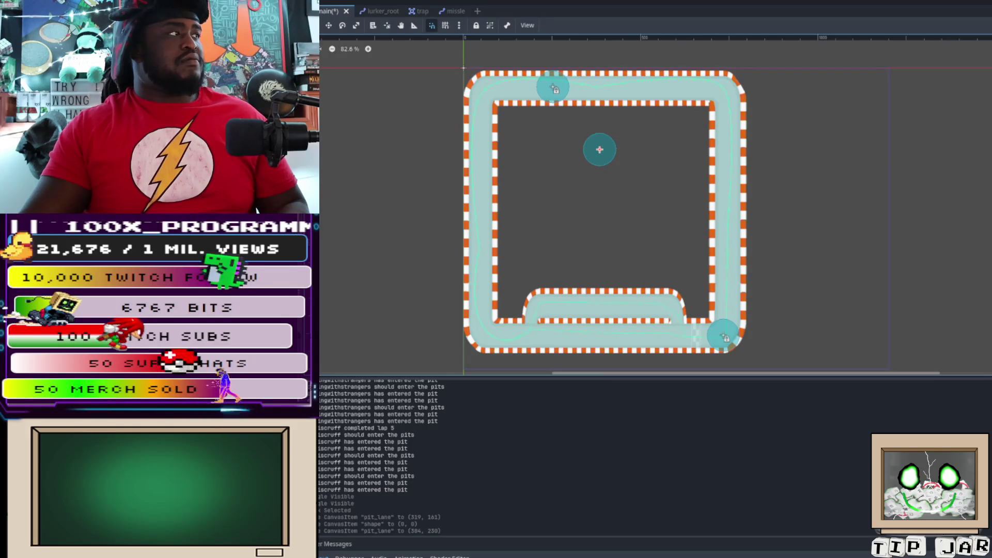
key("ctrl+z")
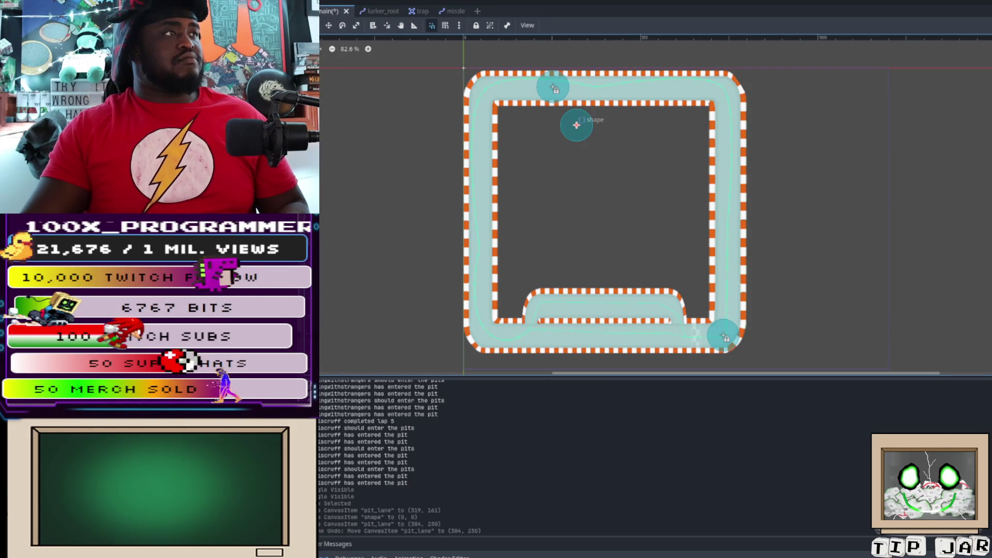
scroll(578, 124, "up", 5)
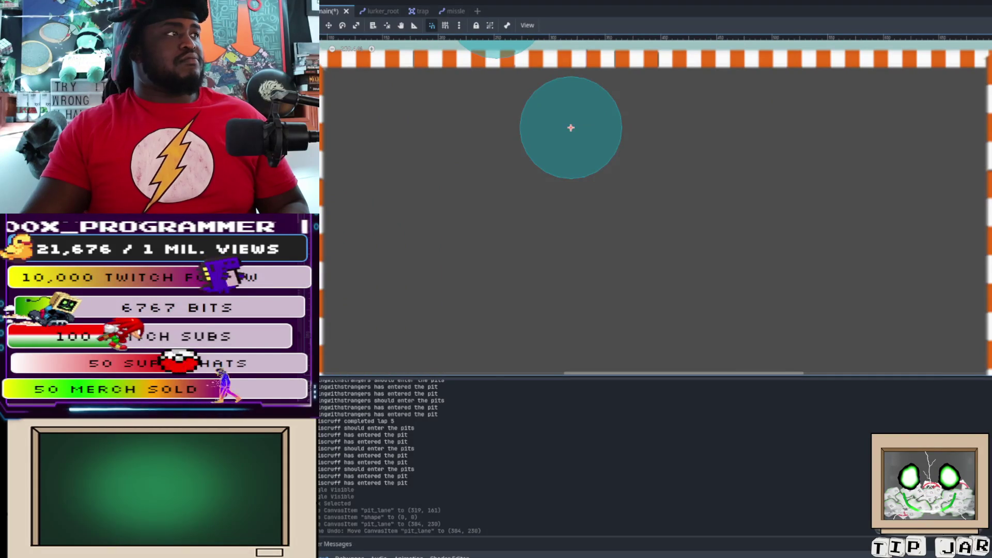
mouse_move(570, 128)
left_mouse_down()
mouse_move(603, 147)
mouse_move(571, 127)
left_mouse_up()
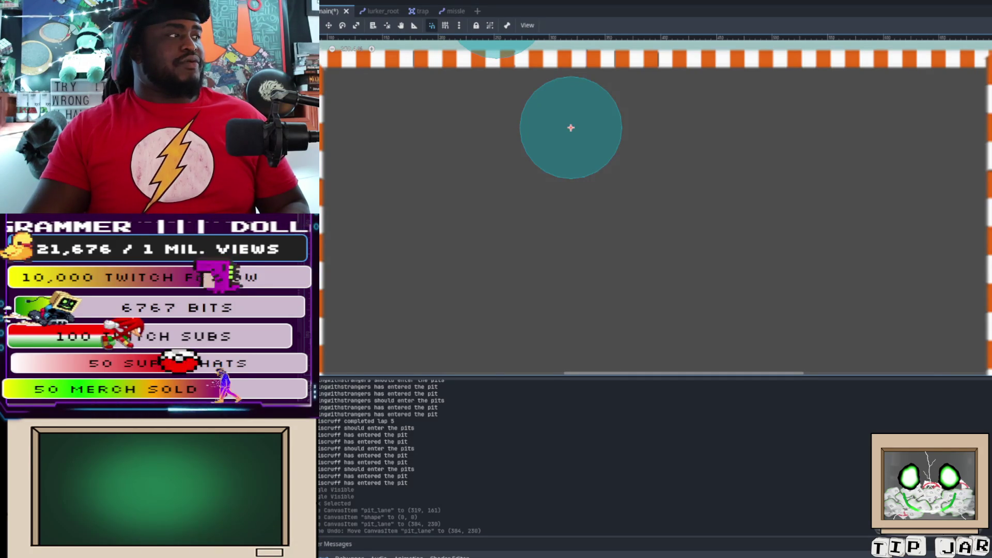
- Reposition the pit_lane area and its shape marker, placing the area at (378, 665) with the shape at (0, 0)
scroll(534, 218, "down", 5)
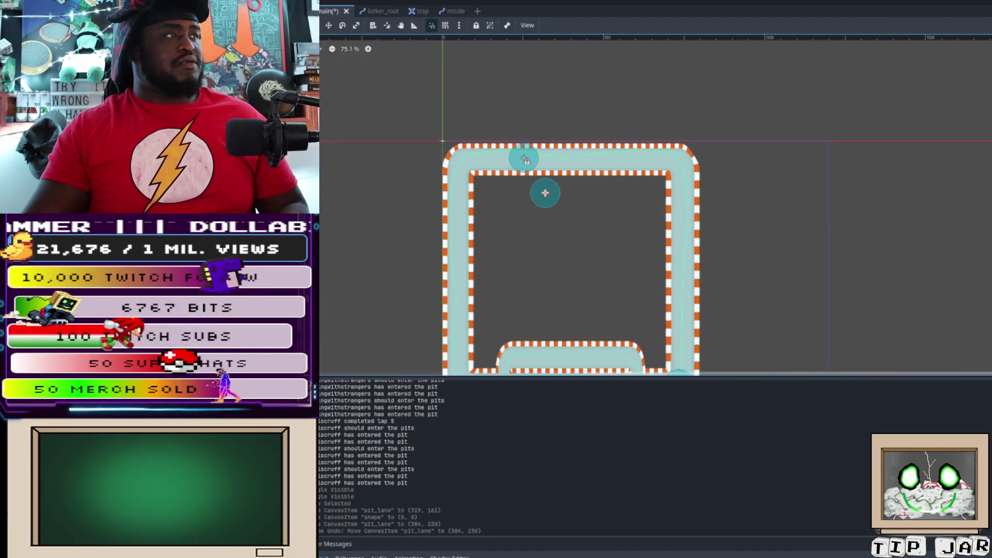
mouse_move(545, 192)
left_mouse_down()
mouse_move(615, 270)
mouse_move(575, 364)
mouse_move(545, 238)
left_mouse_up()
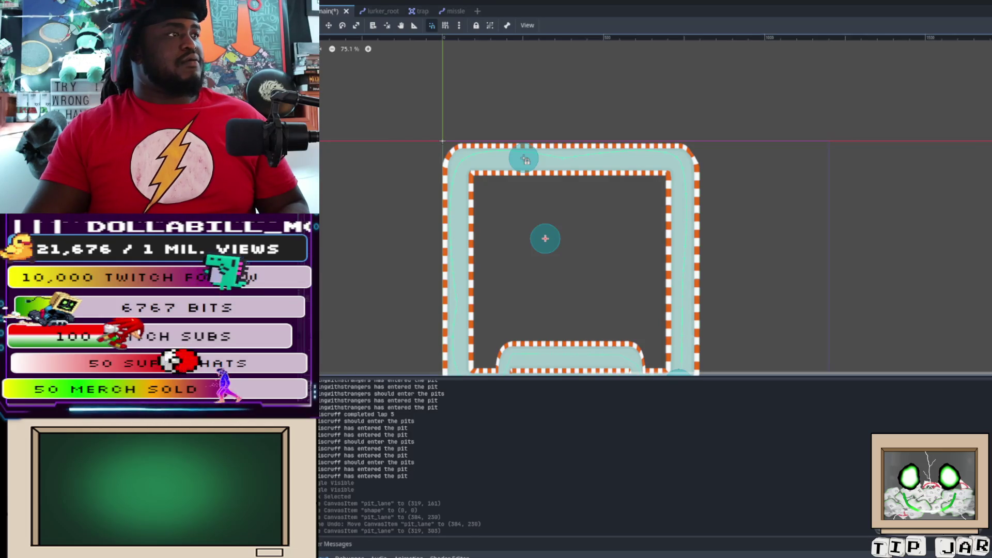
left_click_drag(544, 239, 565, 355)
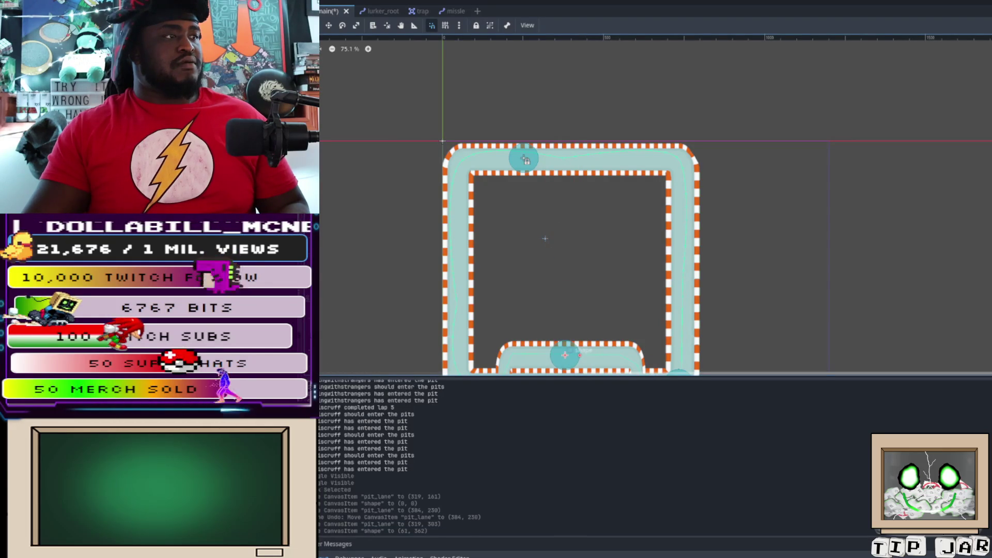
mouse_move(564, 355)
left_mouse_down()
mouse_move(573, 362)
mouse_move(563, 231)
mouse_move(575, 296)
mouse_move(598, 246)
mouse_move(574, 357)
left_mouse_up()
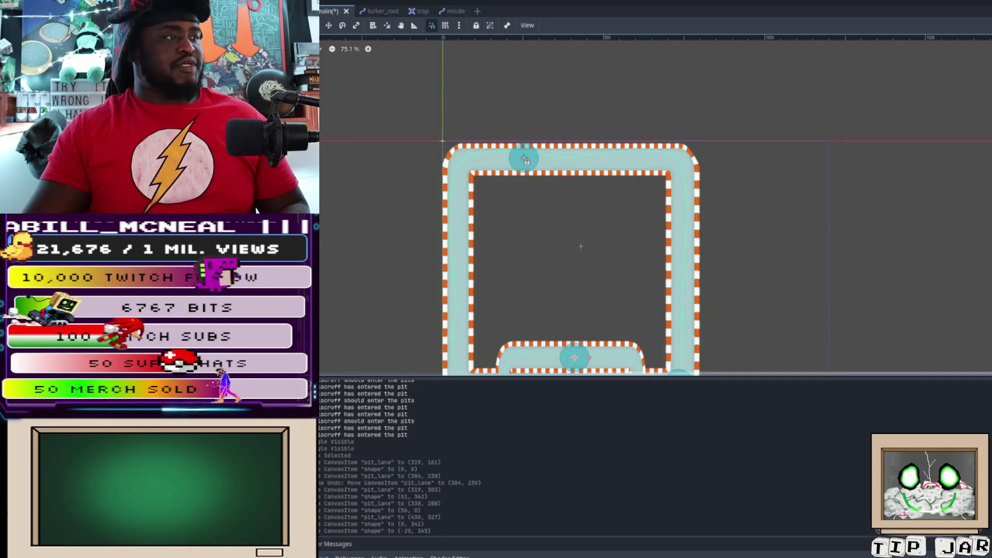
left_click_drag(580, 246, 581, 184)
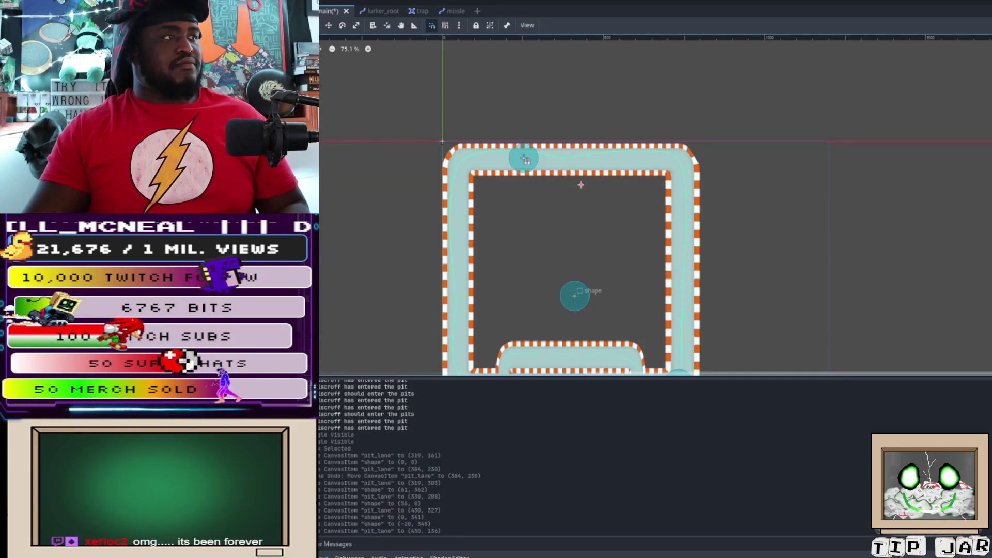
mouse_move(575, 295)
left_mouse_down()
mouse_move(623, 184)
mouse_move(579, 206)
mouse_move(557, 325)
mouse_move(598, 247)
mouse_move(581, 328)
mouse_move(564, 354)
mouse_move(574, 354)
mouse_move(565, 354)
left_mouse_up()
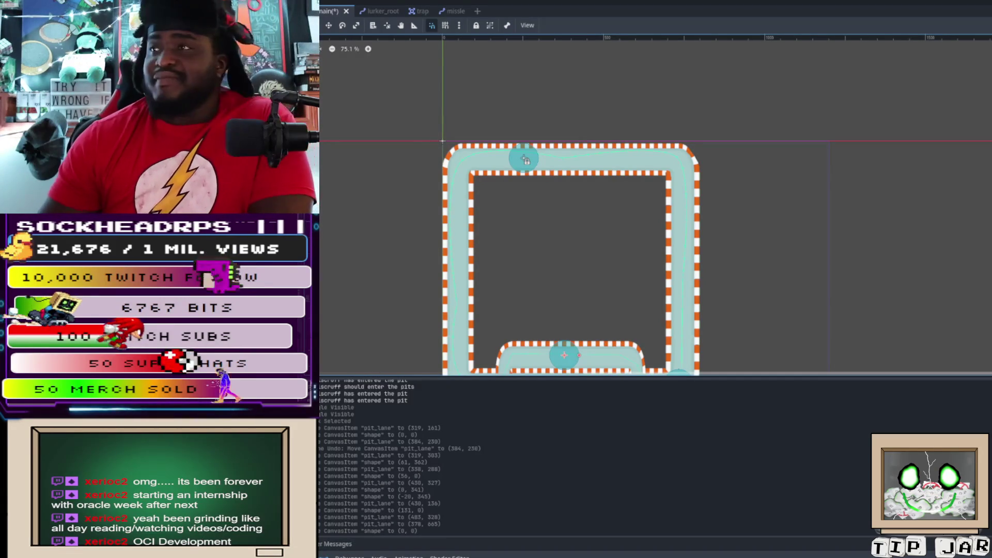
scroll(324, 52, "down", 1)
scroll(390, 231, "up", 1)
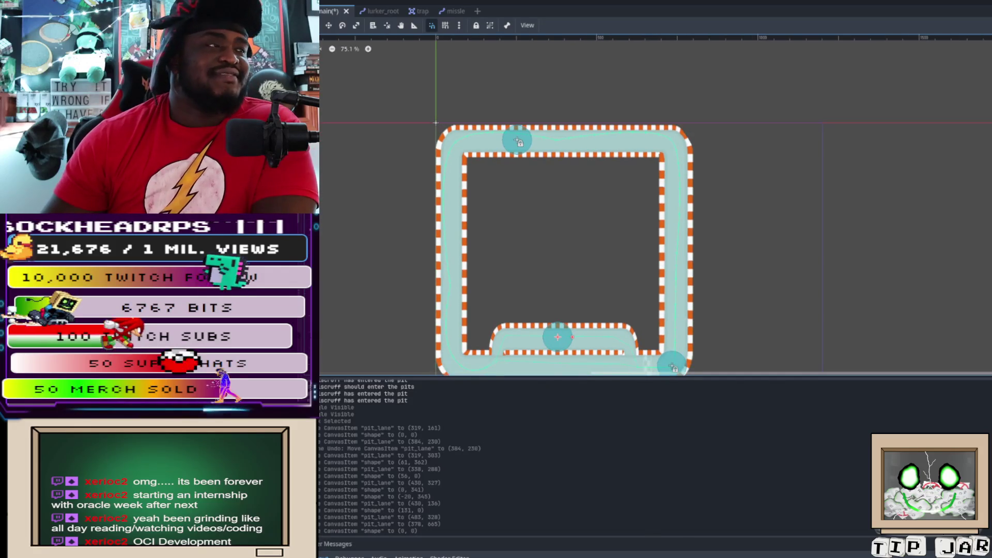
scroll(655, 206, "left", 10)
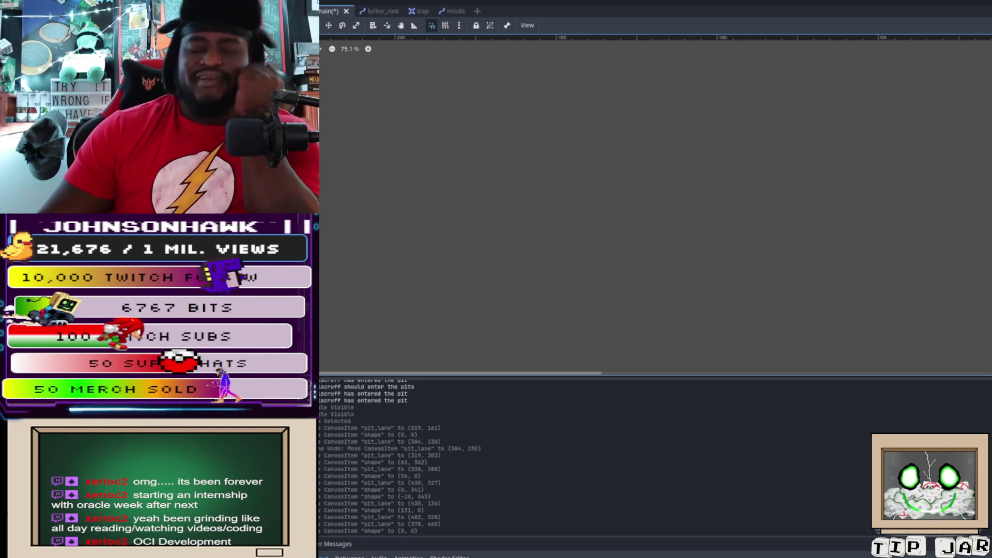
scroll(655, 206, "right", 10)
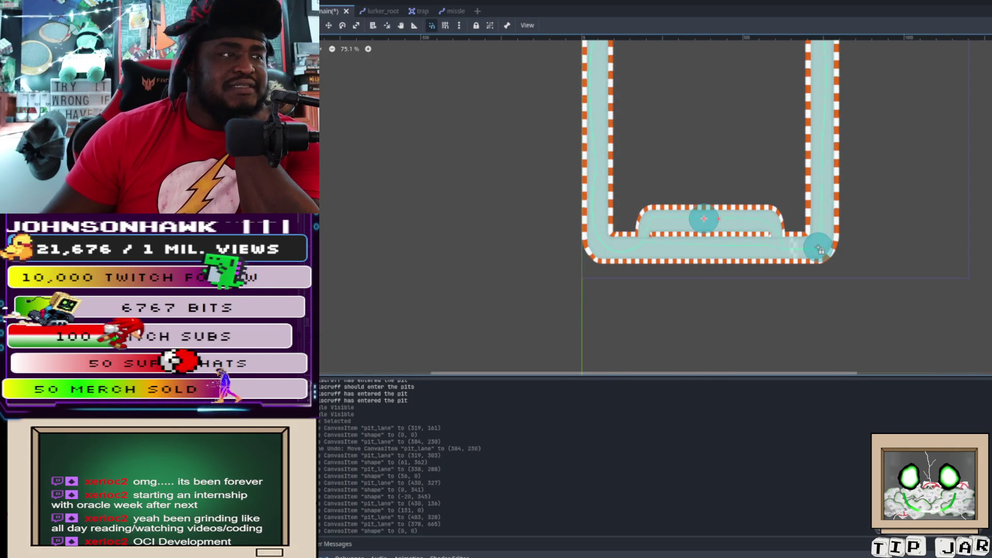
scroll(656, 207, "left", 8)
scroll(656, 207, "right", 2)
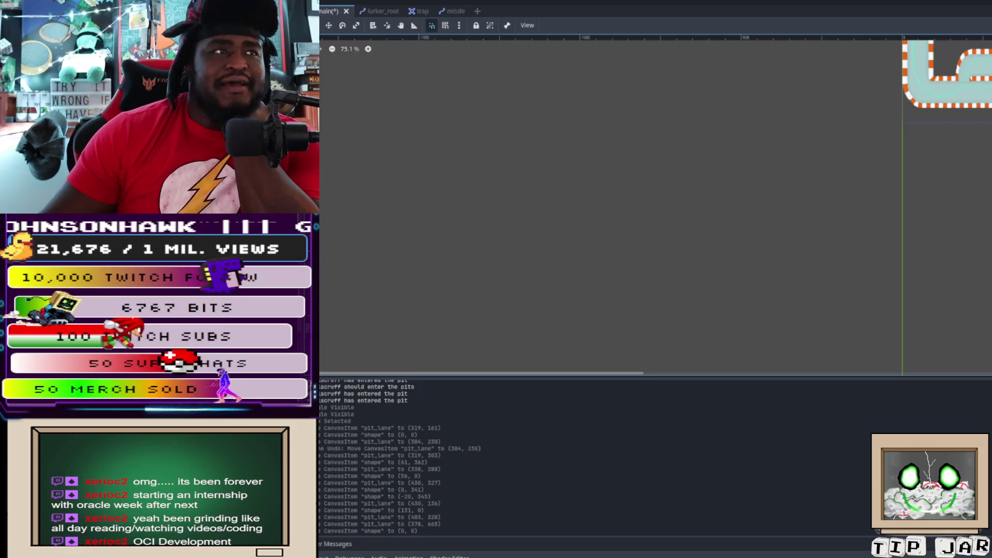
scroll(655, 207, "right", 5)
scroll(656, 206, "up", 5)
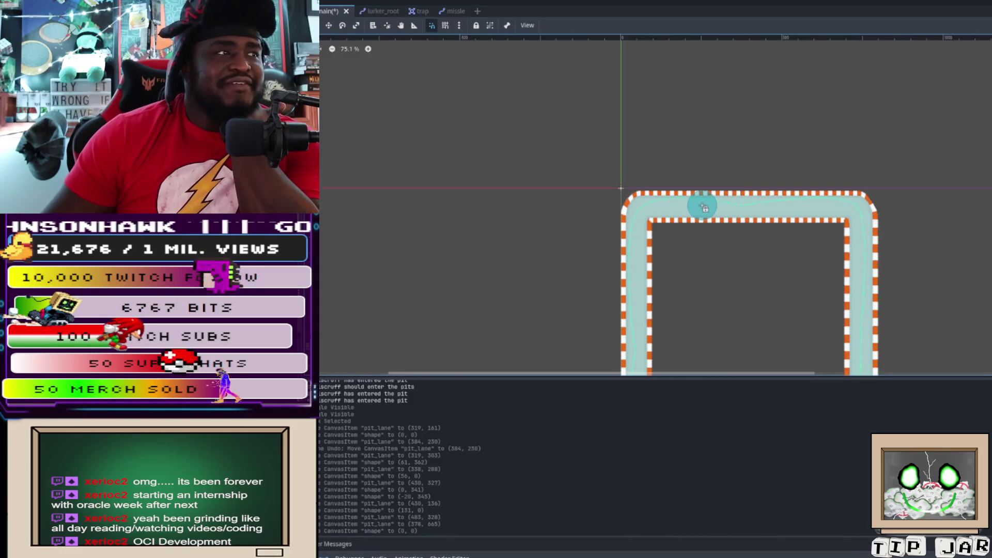
scroll(656, 207, "down", 5)
scroll(656, 206, "up", 1)
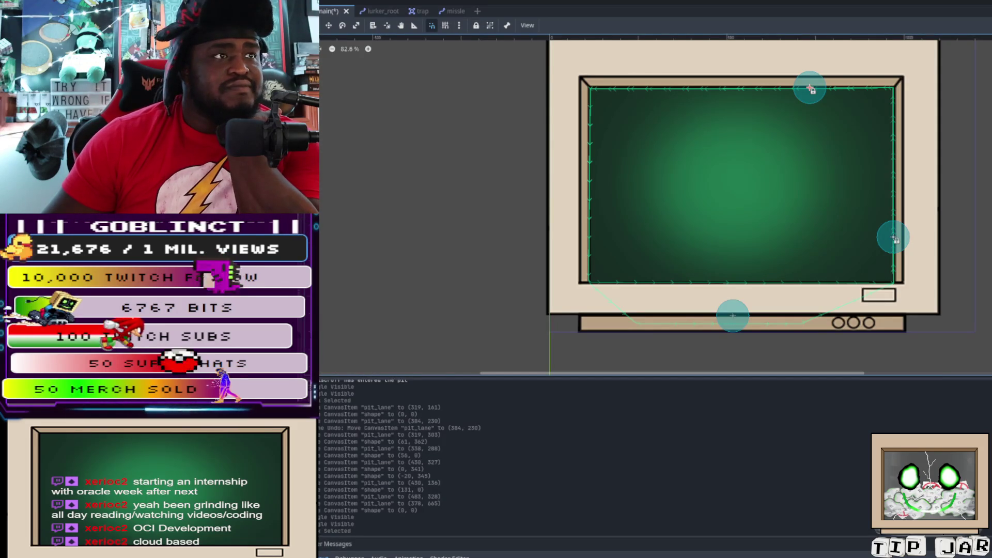
- Drag a node and the pit lane marker into place on the monitor track
mouse_move(810, 88)
left_mouse_down()
mouse_move(702, 182)
mouse_move(628, 88)
mouse_move(669, 133)
mouse_move(683, 102)
left_mouse_up()
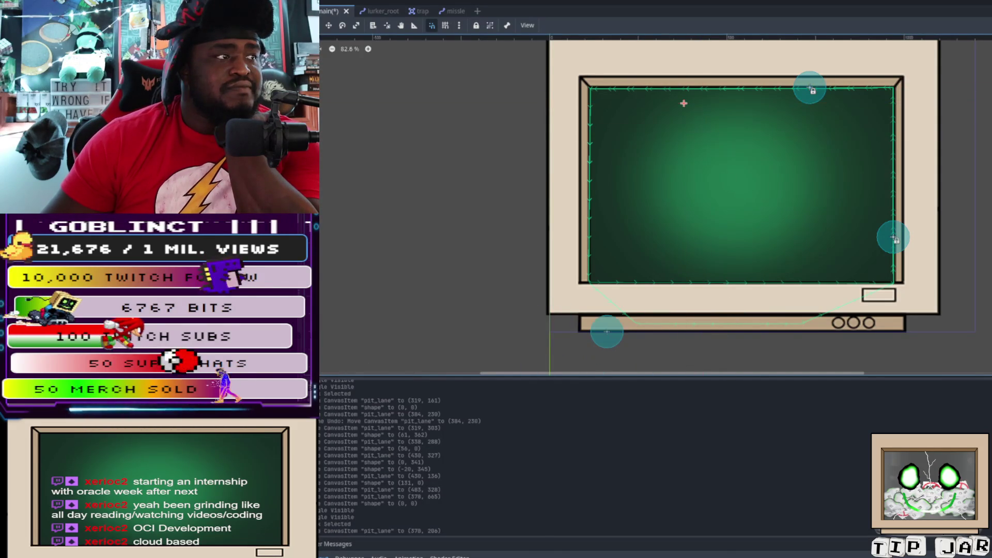
mouse_move(606, 330)
left_mouse_down()
mouse_move(748, 156)
mouse_move(702, 103)
mouse_move(749, 164)
mouse_move(764, 325)
mouse_move(711, 323)
left_mouse_up()
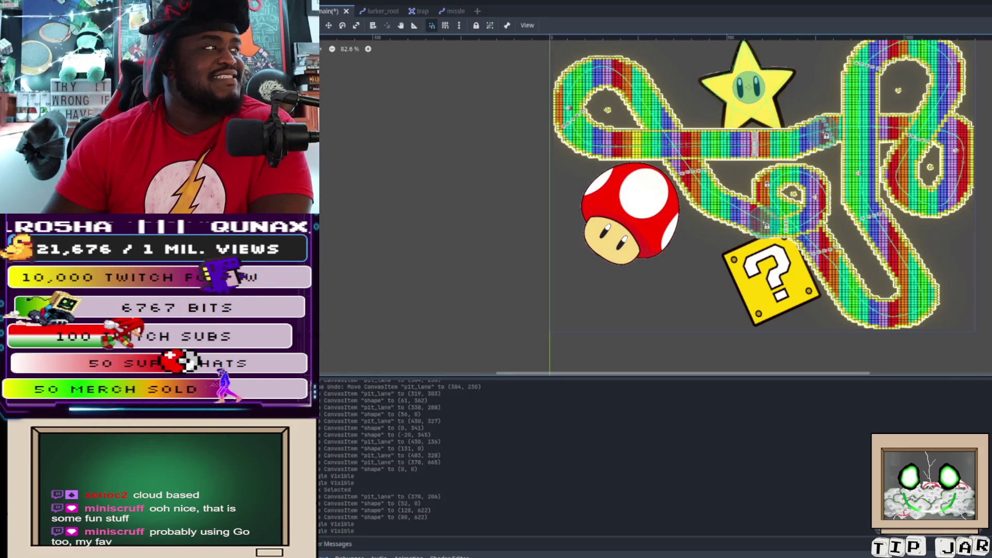
- Lock the rainbow track's pieces and nudge the green marker to a new position
left_click(476, 25)
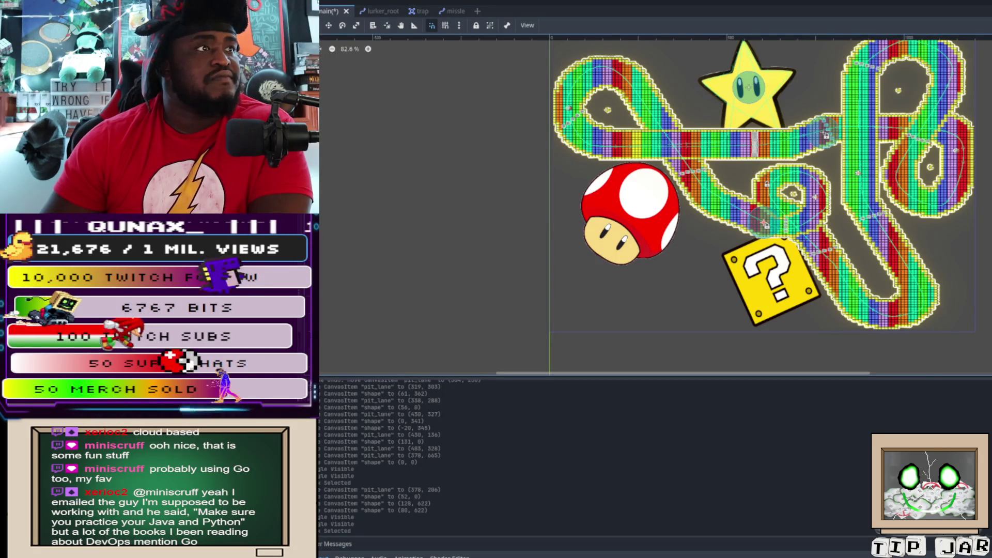
mouse_move(749, 87)
left_mouse_down()
mouse_move(755, 94)
mouse_move(752, 87)
left_mouse_up()
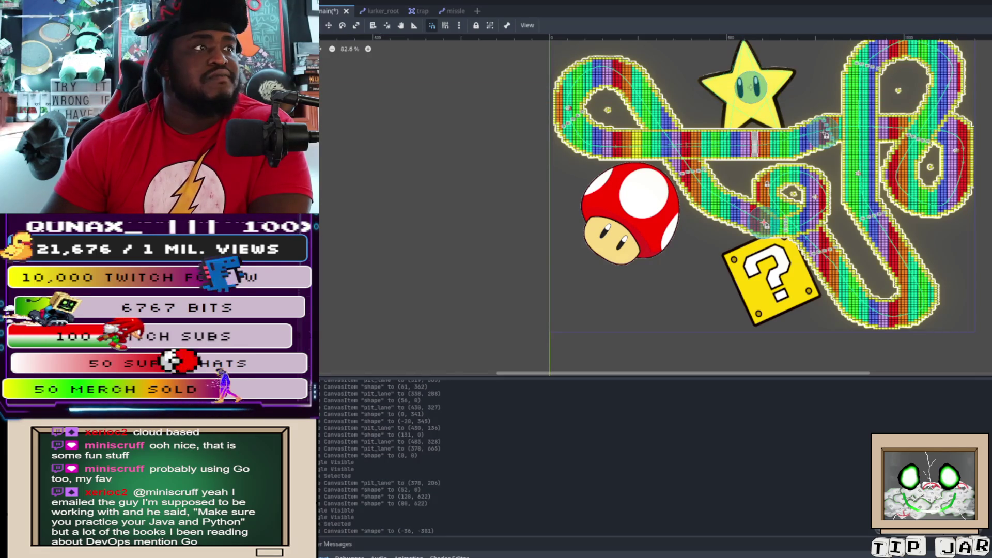
mouse_move(752, 87)
left_mouse_down()
mouse_move(699, 59)
mouse_move(671, 86)
mouse_move(536, 69)
mouse_move(596, 68)
mouse_move(599, 101)
mouse_move(690, 70)
mouse_move(656, 207)
mouse_move(683, 206)
mouse_move(728, 175)
mouse_move(739, 83)
mouse_move(747, 94)
mouse_move(731, 95)
mouse_move(747, 95)
left_mouse_up()
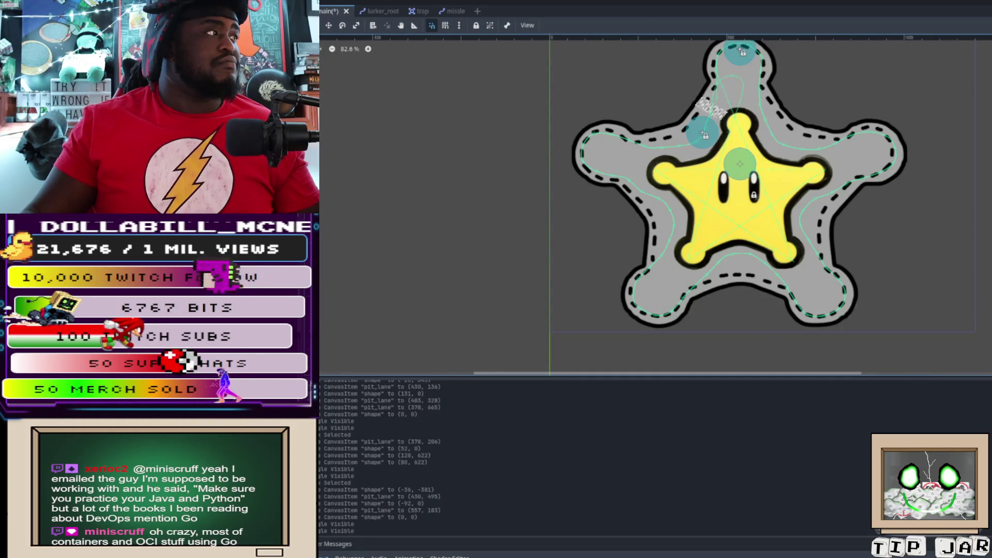
- Group and lock the star track's nodes, set the green marker at the star's lower centre, and run the game with F5
left_click(582, 153)
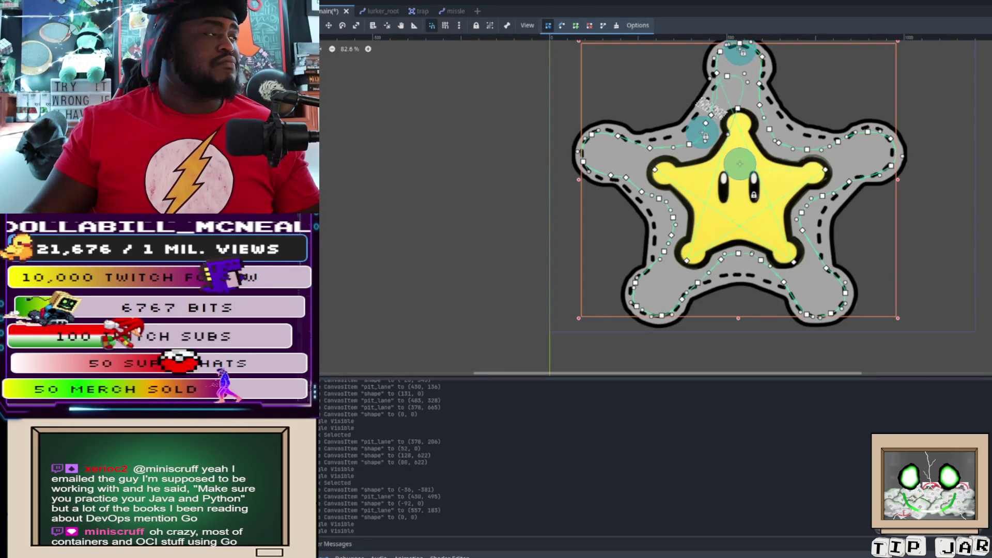
key("Escape")
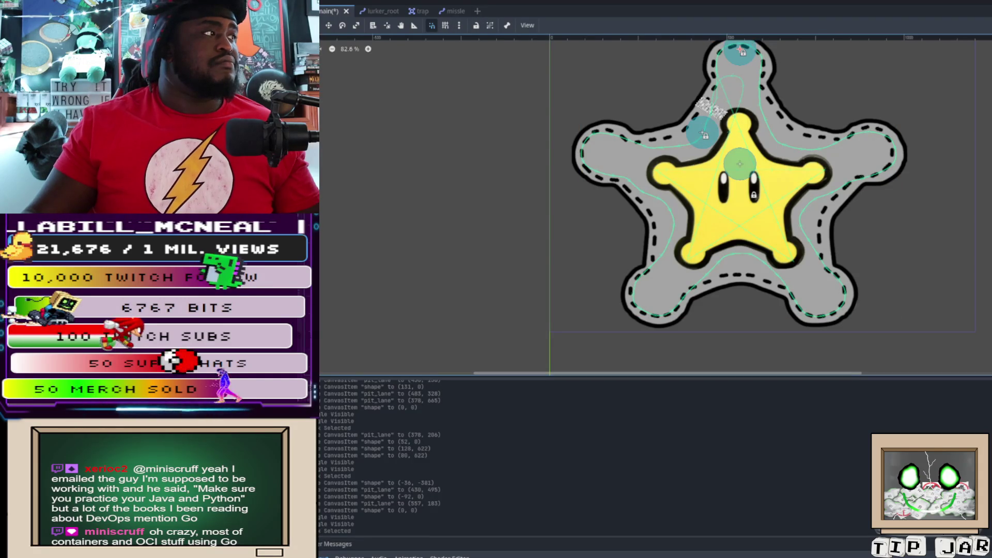
left_click(489, 25)
left_click(476, 25)
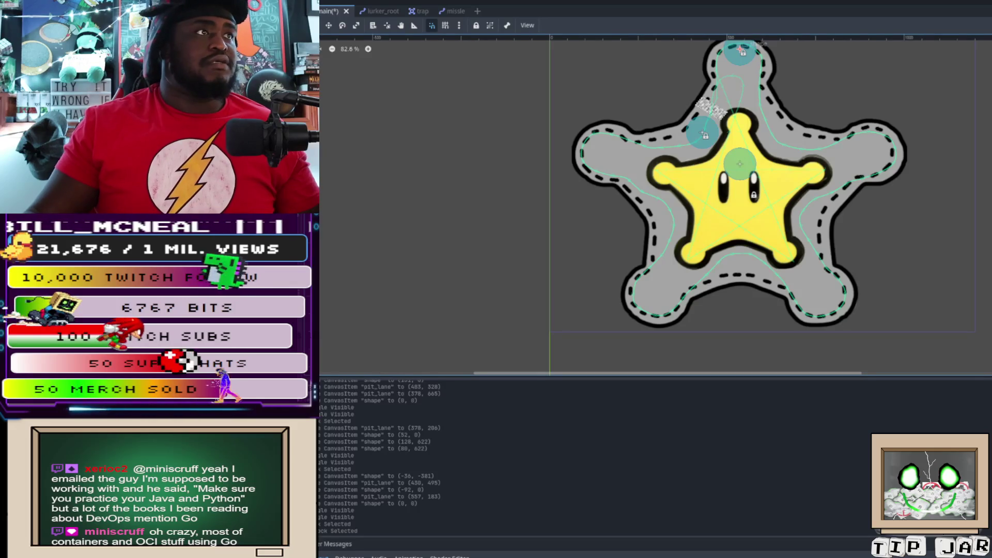
mouse_move(739, 164)
left_mouse_down()
mouse_move(732, 306)
mouse_move(740, 167)
left_mouse_up()
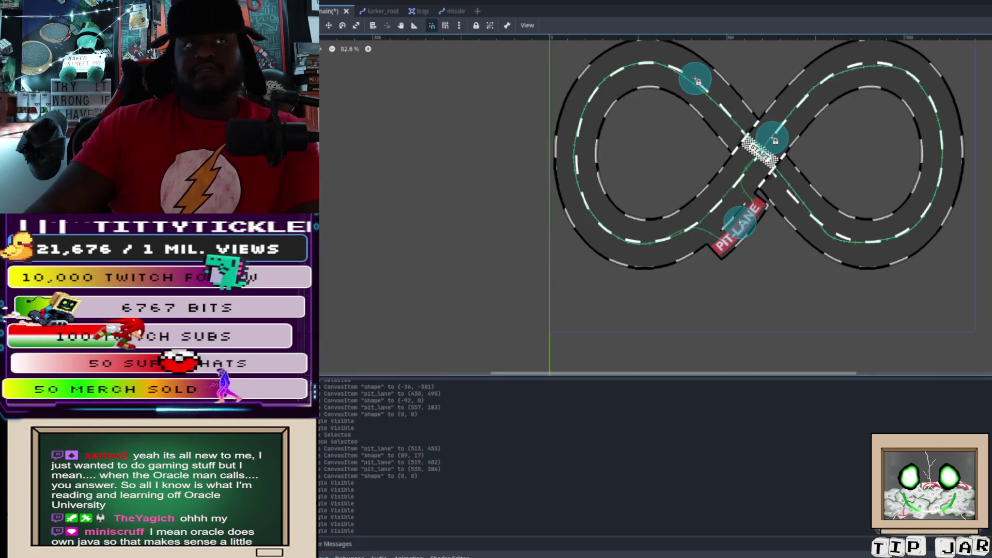
key("F5")
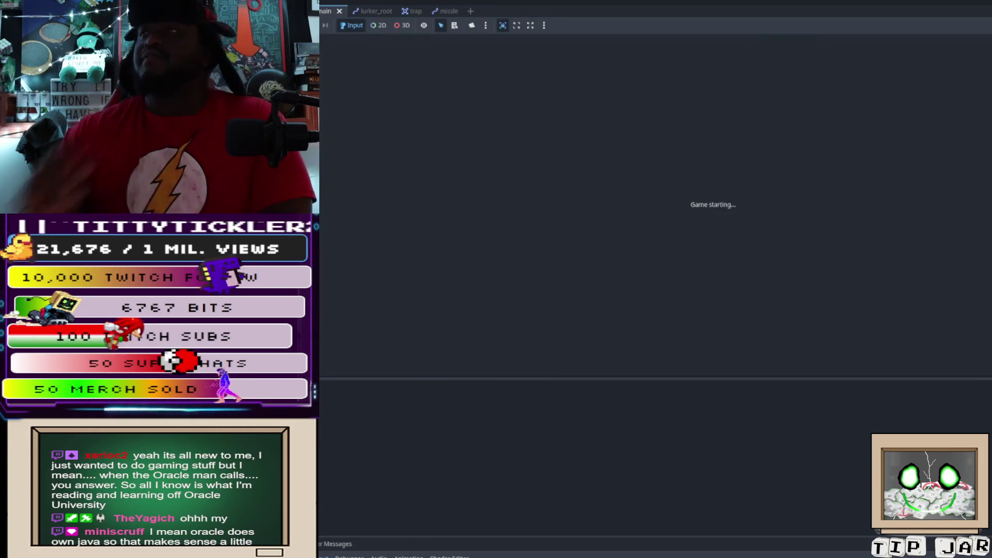
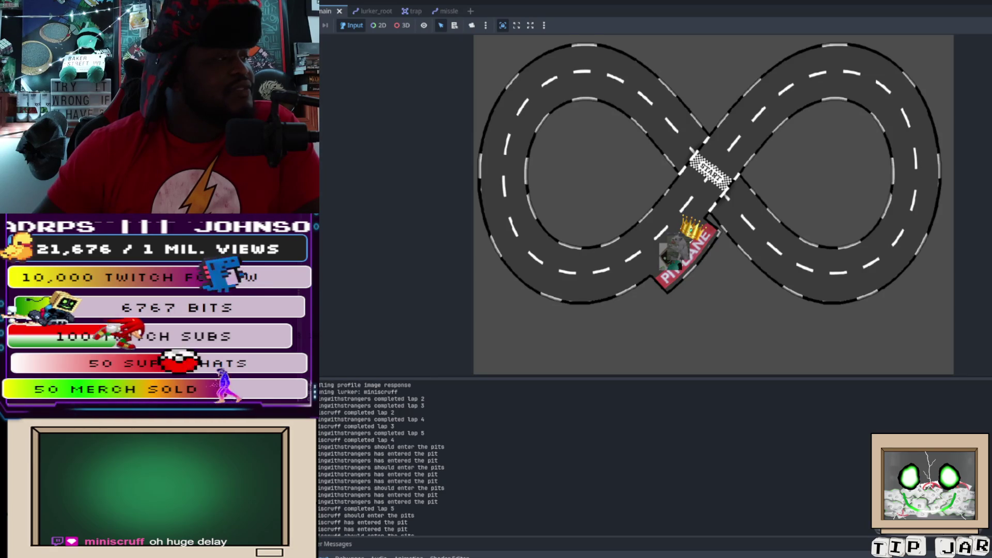
- Review the Output log, then undo to make the kerb track layer visible again
scroll(416, 457, "up", 3)
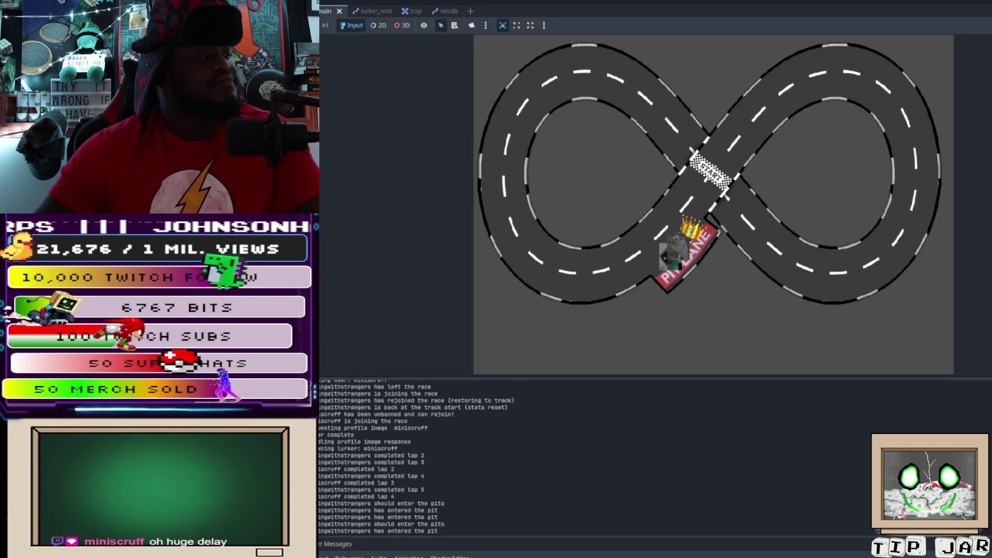
scroll(416, 457, "down", 3)
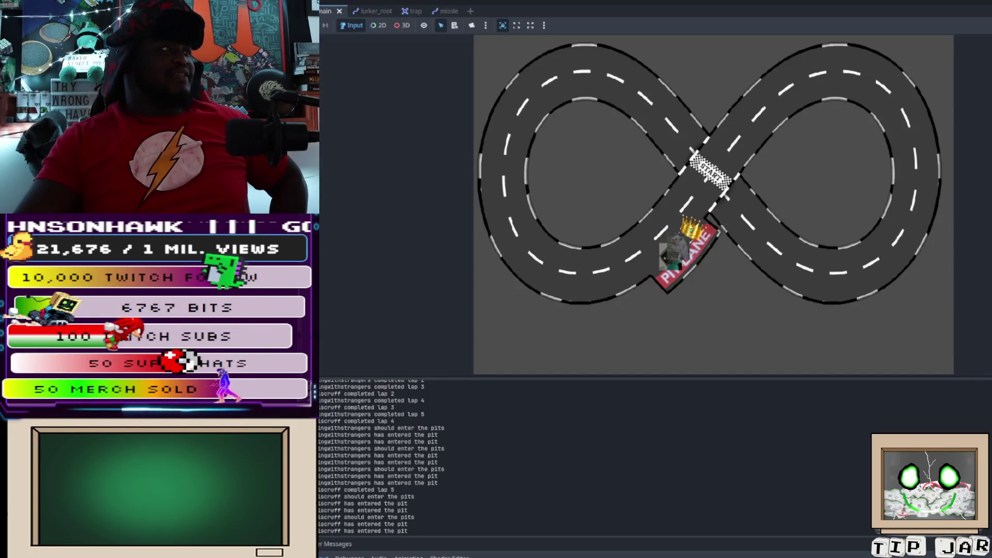
key("ctrl+z")
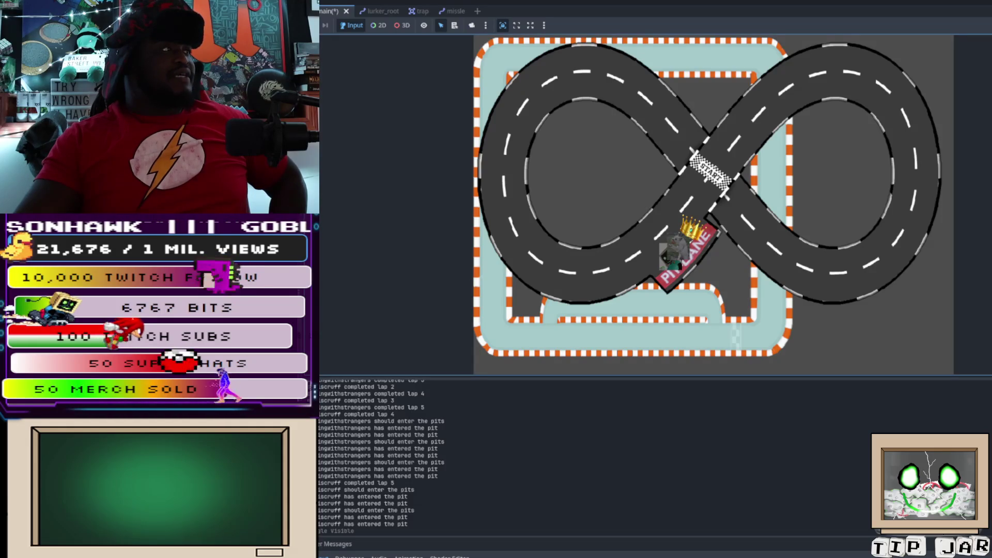
- Hide the figure-8 road layer and stop the running game
key("ctrl+z")
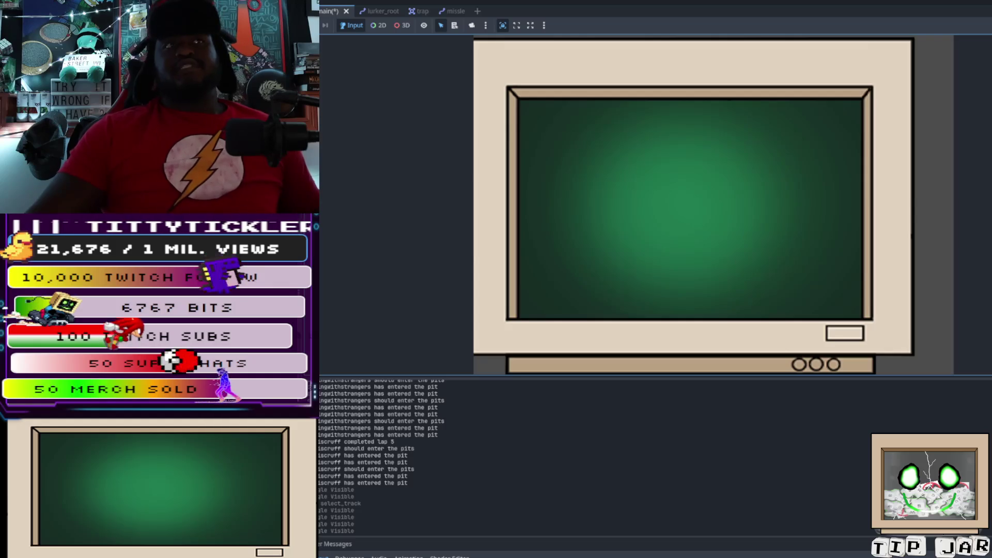
key("F8")
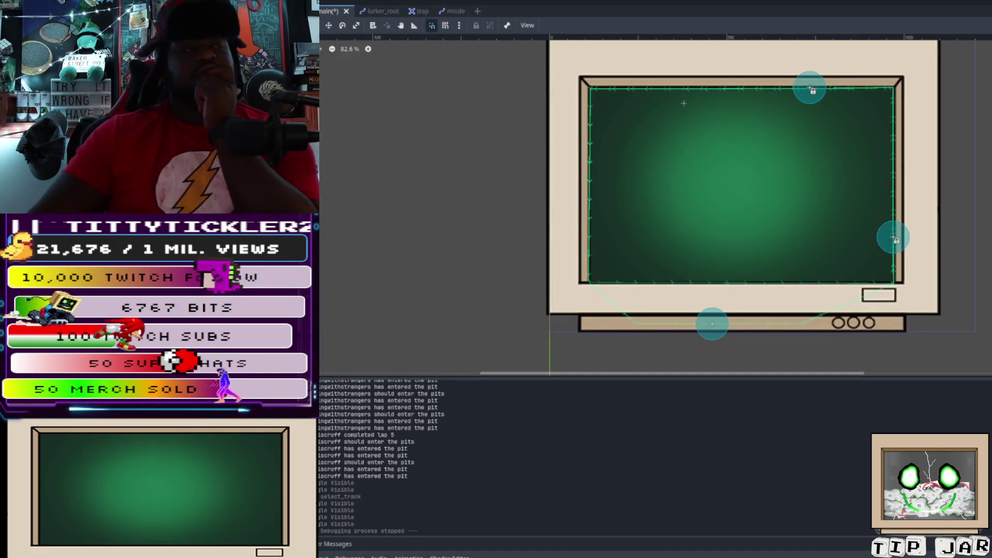
- Check the Game view, return to the 2D editor, then save and rerun the project
left_click(724, 0)
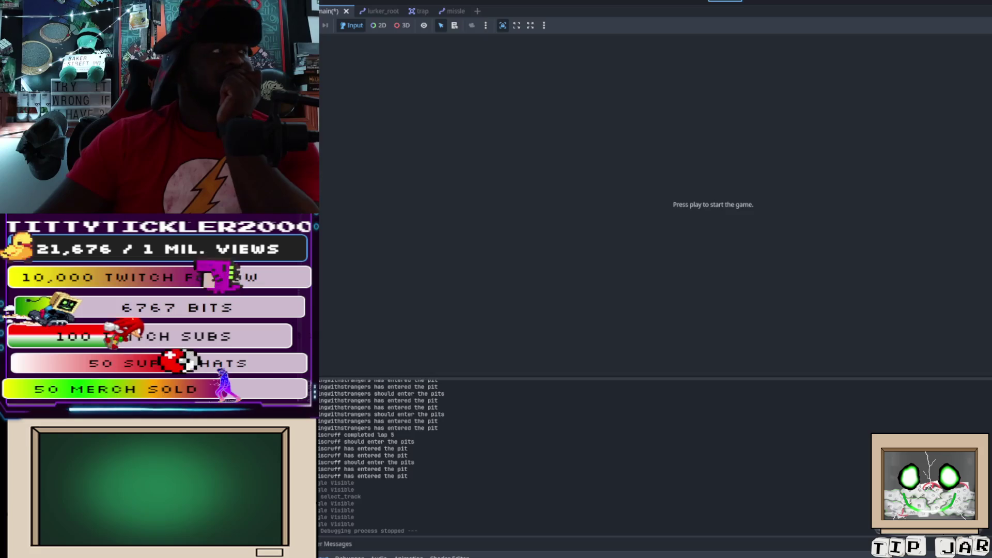
key("ctrl+F1")
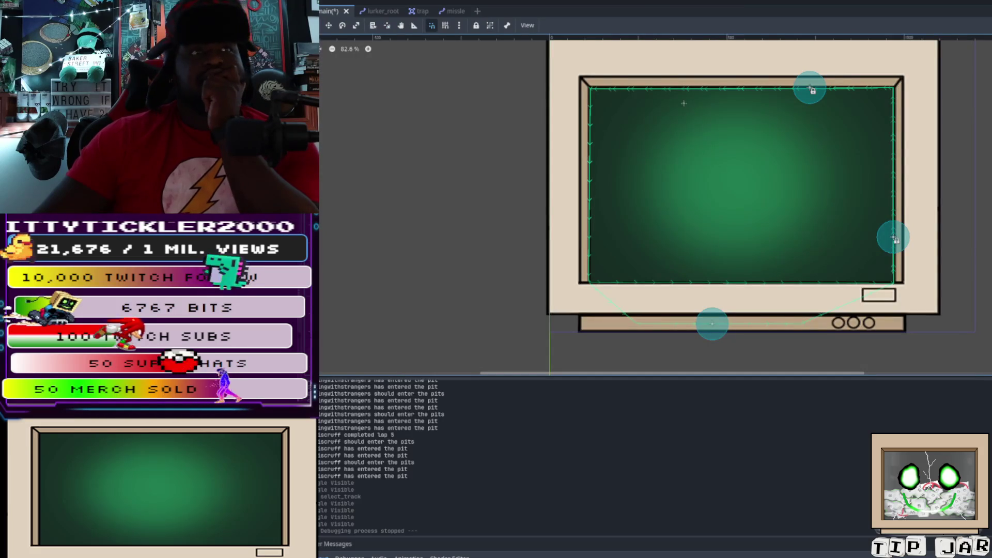
key("F5")
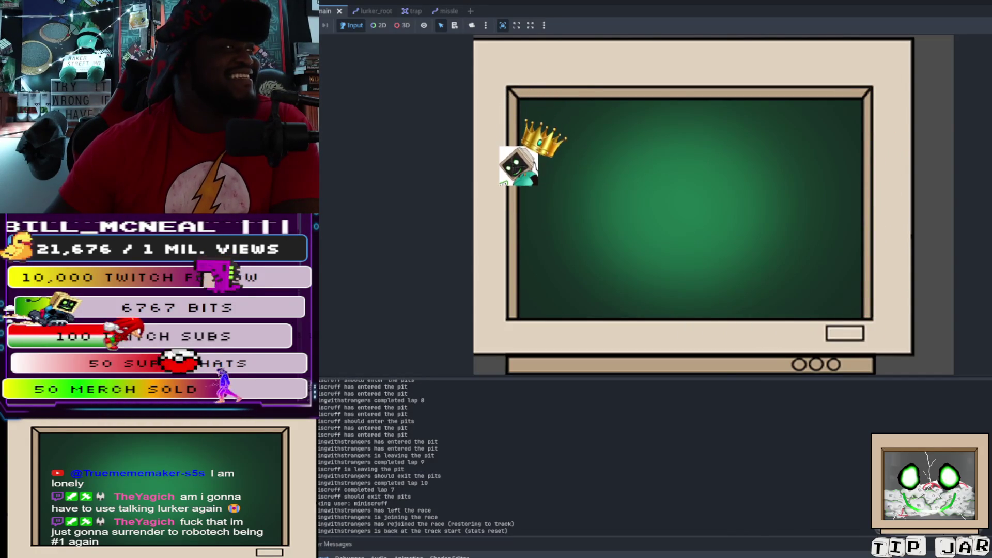
- Return to the 2D scene editor once a crowned racer appears on screen
key("ctrl+F1")
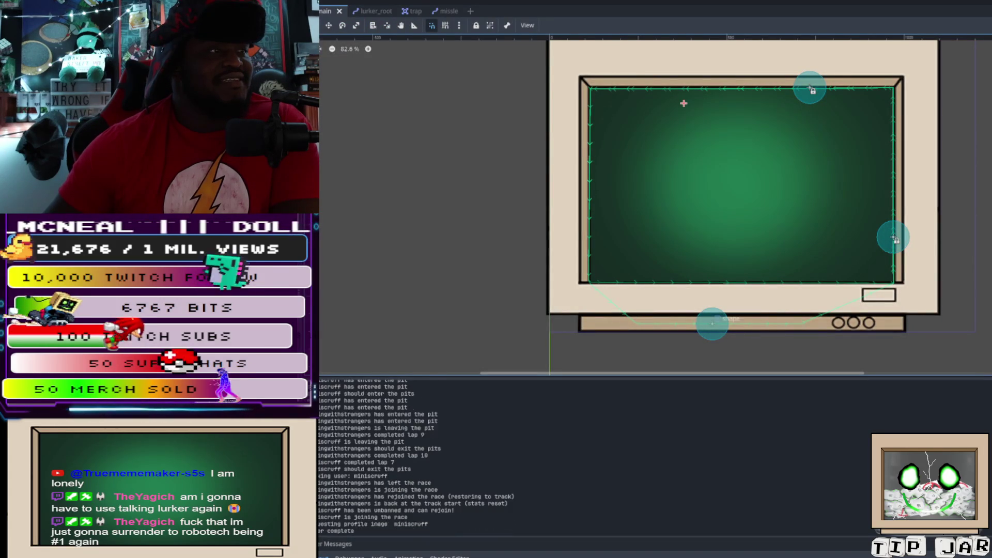
- Move pit_lane to (472, 460), reset the shape node to origin, rerun the race, then stop it
left_click_drag(711, 323, 727, 250)
left_click_drag(712, 107, 711, 107)
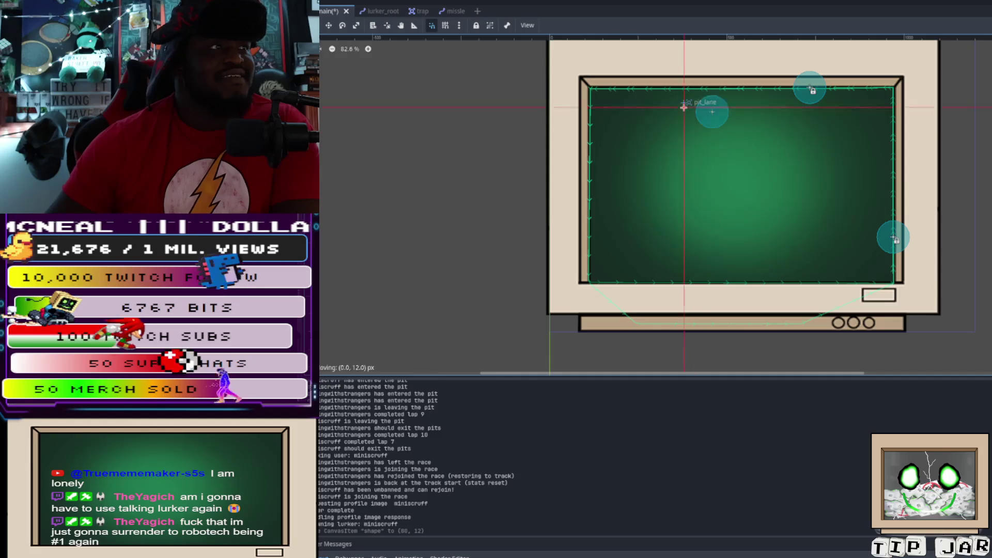
left_click_drag(746, 197, 759, 319)
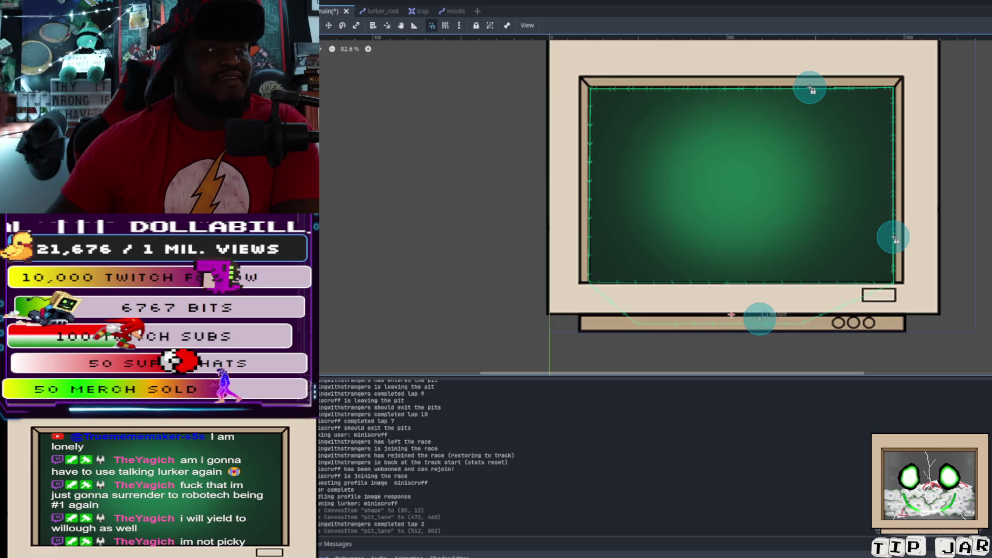
left_click_drag(747, 314, 748, 314)
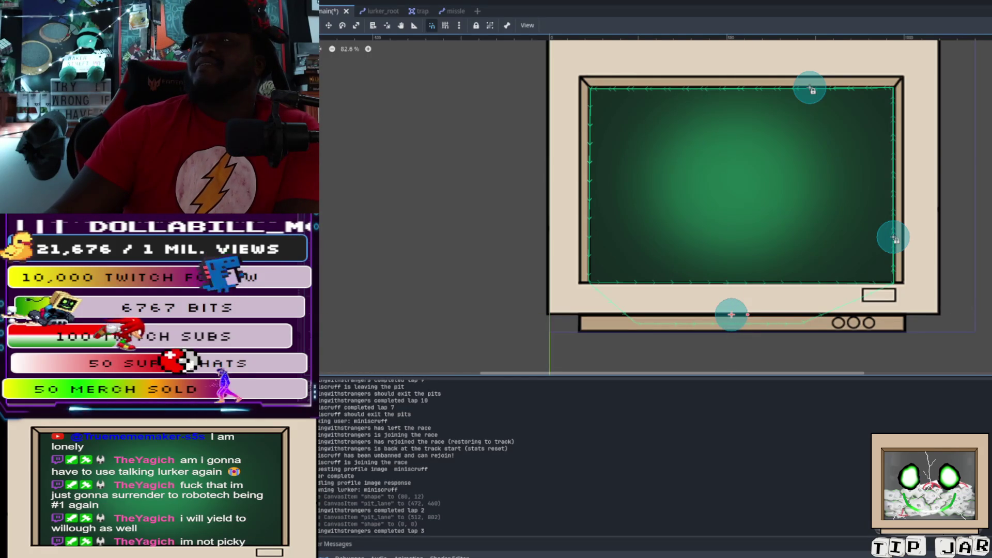
key("F5")
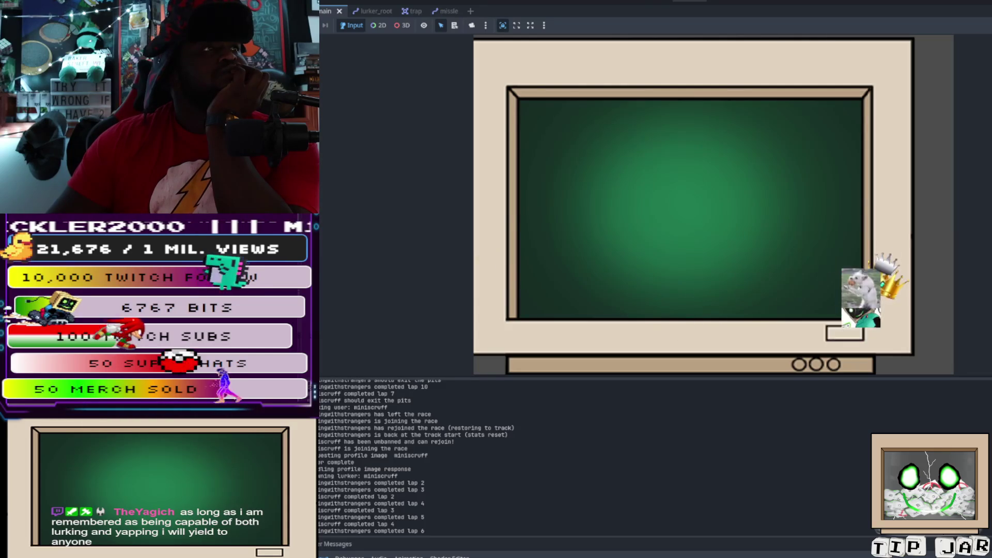
key("F8")
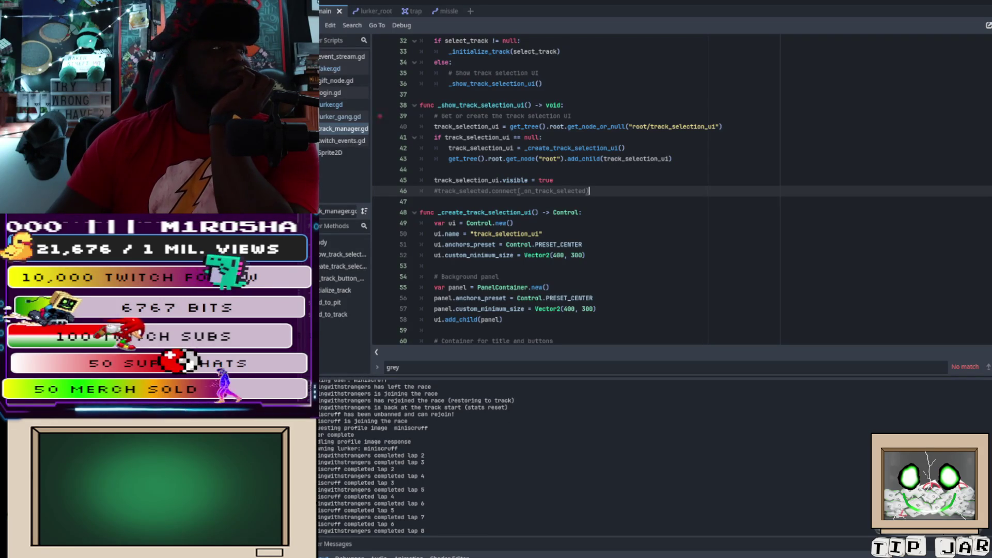
left_click(331, 104)
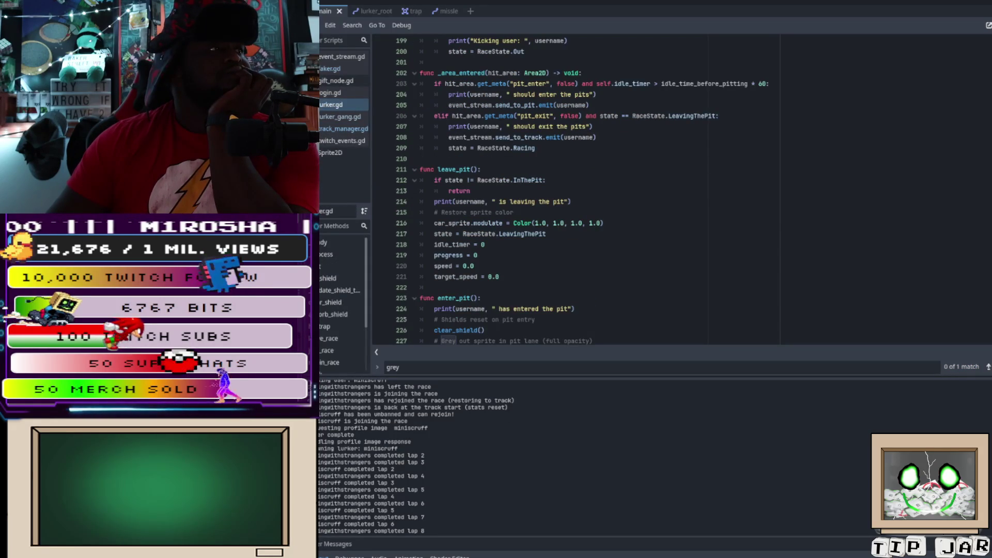
scroll(594, 191, "up", 4)
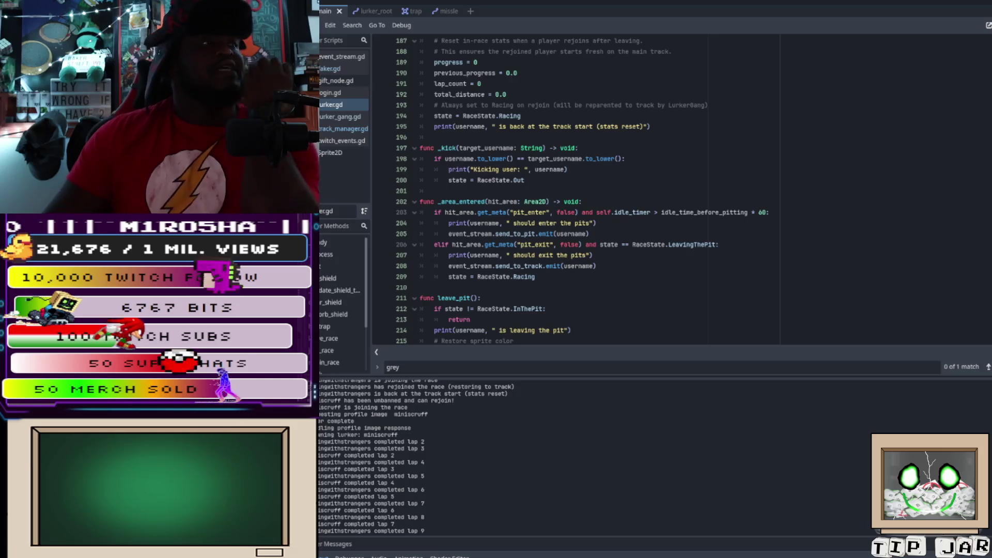
scroll(594, 191, "up", 2)
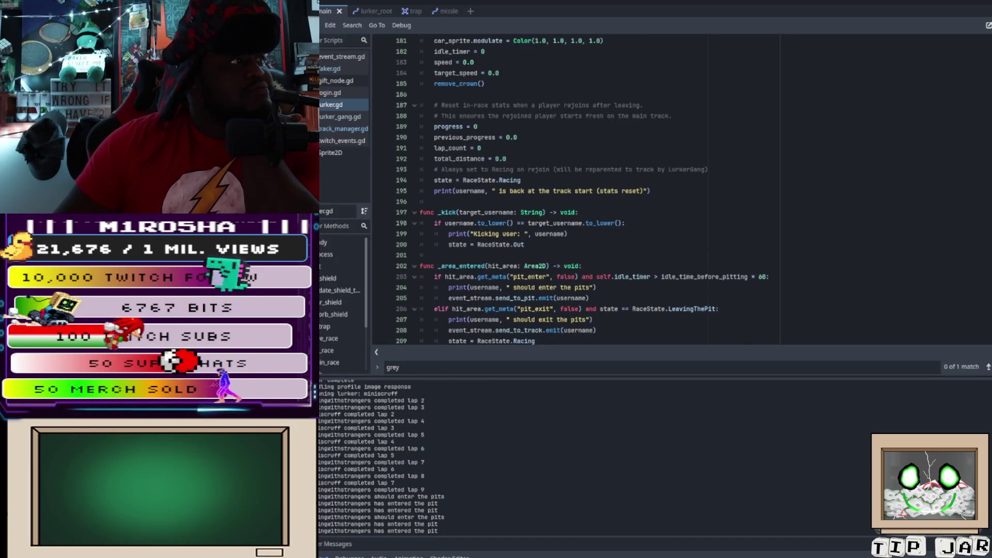
scroll(594, 191, "up", 5)
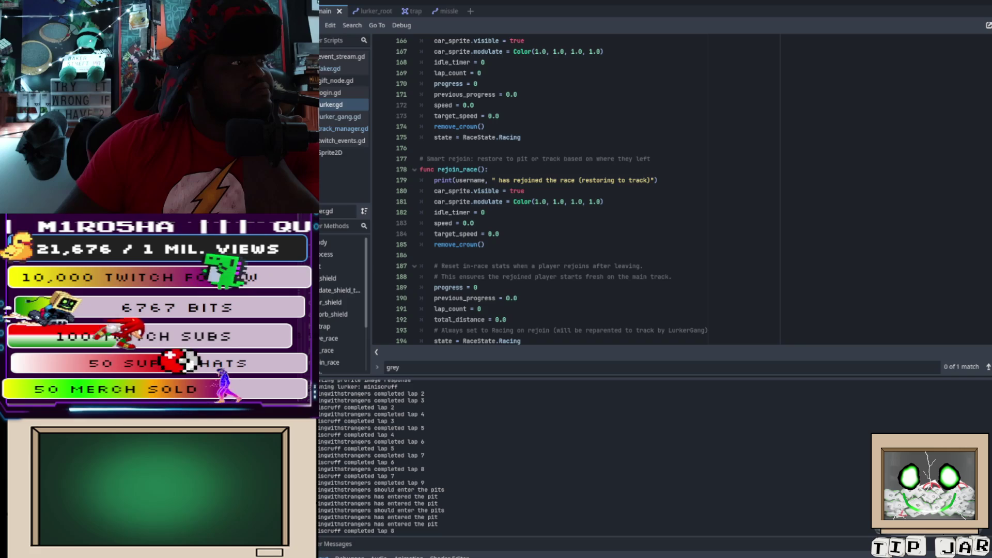
scroll(551, 191, "up", 3)
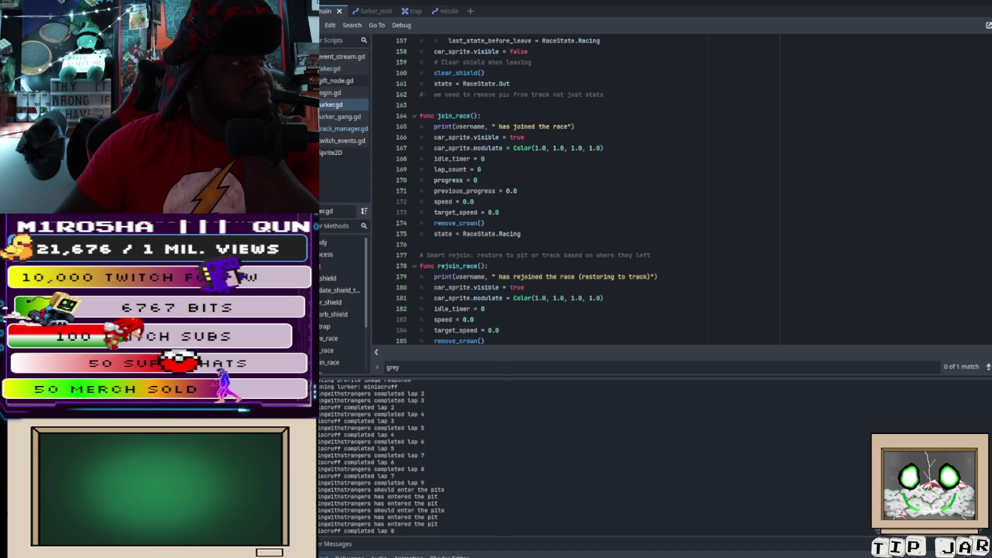
scroll(594, 191, "up", 4)
scroll(594, 191, "up", 5)
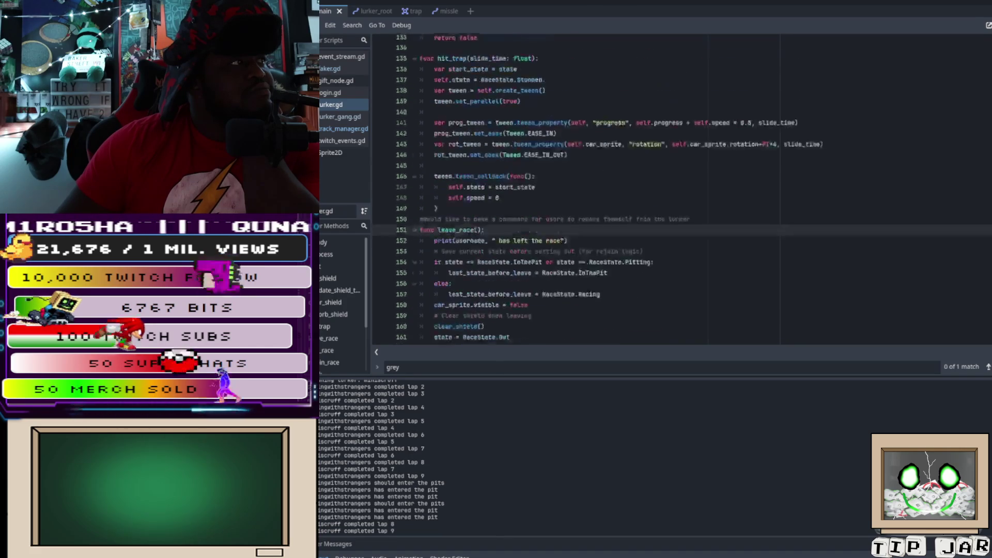
scroll(594, 191, "up", 6)
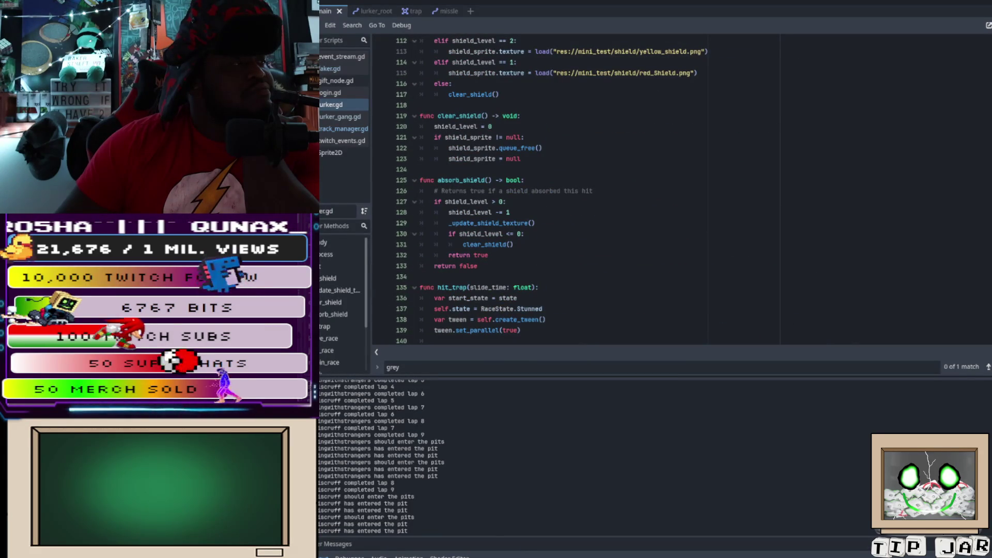
mouse_move(488, 256)
left_mouse_down()
mouse_move(450, 245)
mouse_move(434, 212)
left_mouse_up()
mouse_move(480, 265)
left_mouse_down()
mouse_move(439, 243)
mouse_move(420, 116)
mouse_move(422, 212)
mouse_move(421, 137)
mouse_move(421, 147)
left_mouse_up()
scroll(421, 148, "up", 5)
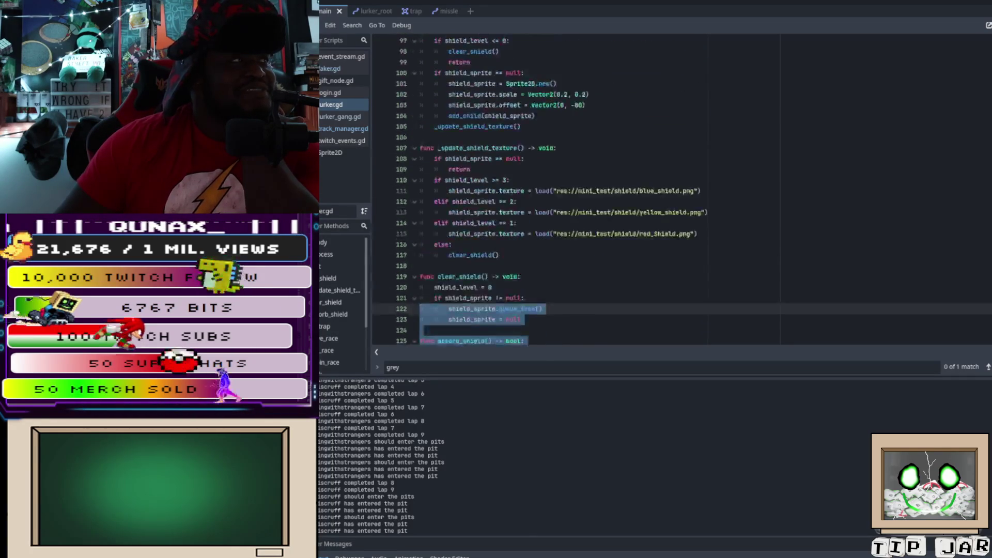
scroll(568, 191, "up", 3)
scroll(569, 192, "down", 2)
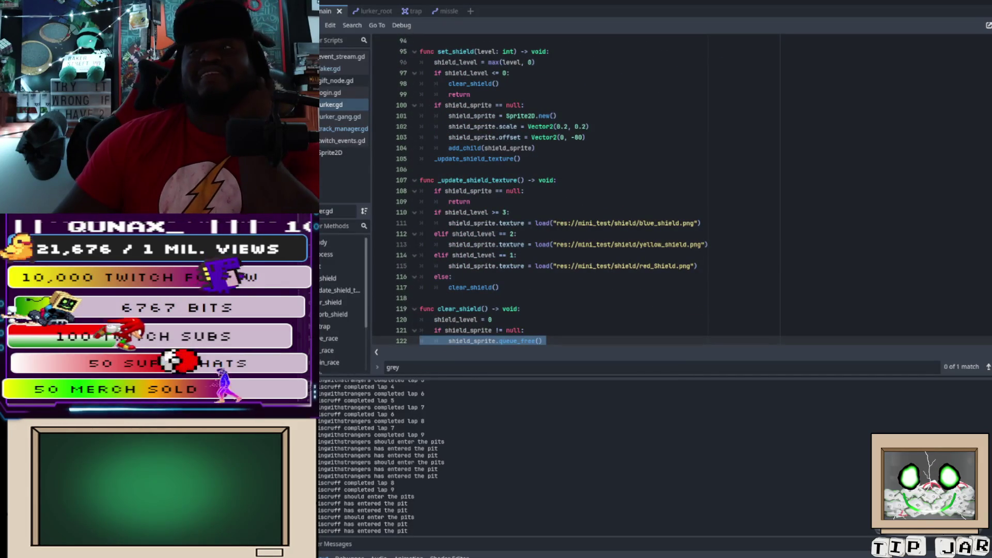
scroll(568, 191, "up", 4)
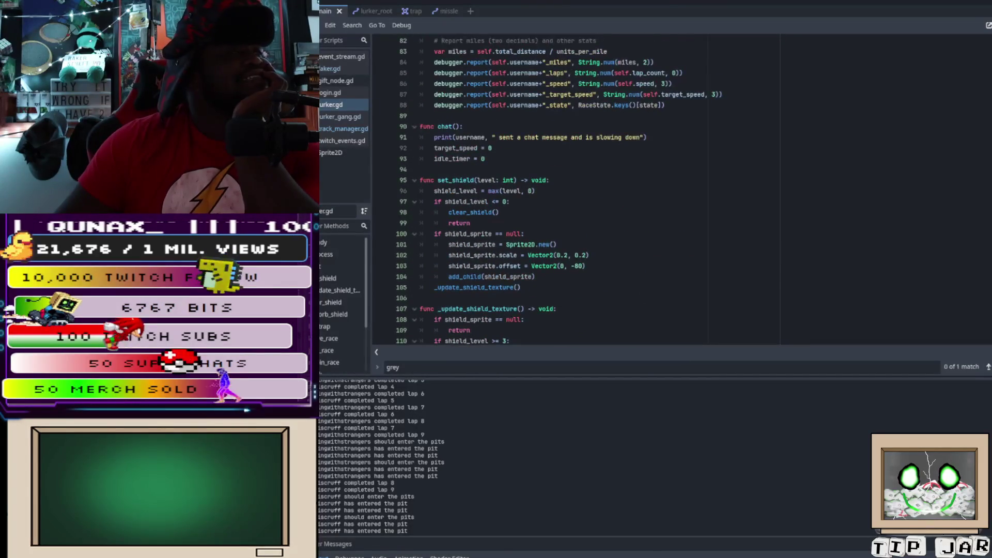
scroll(569, 191, "up", 1)
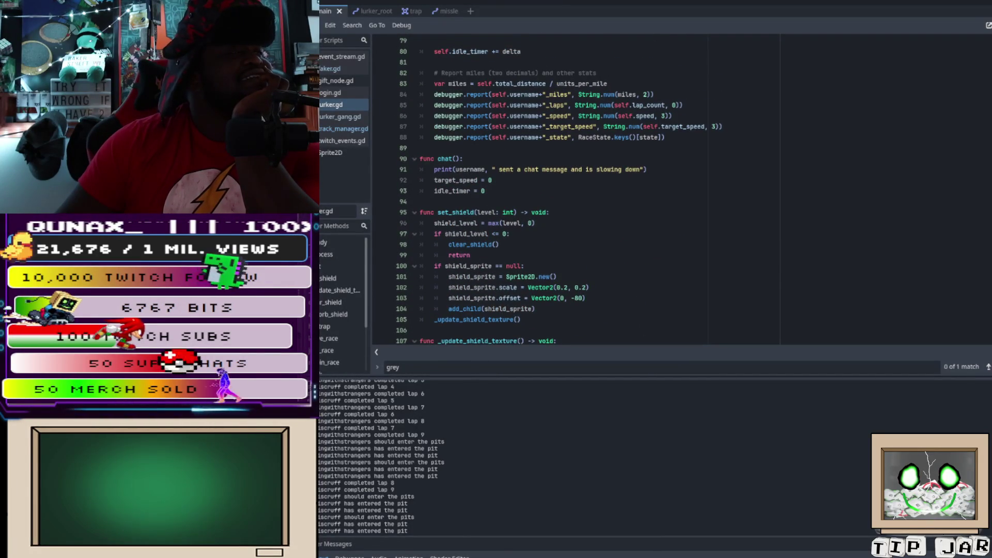
scroll(568, 192, "up", 1)
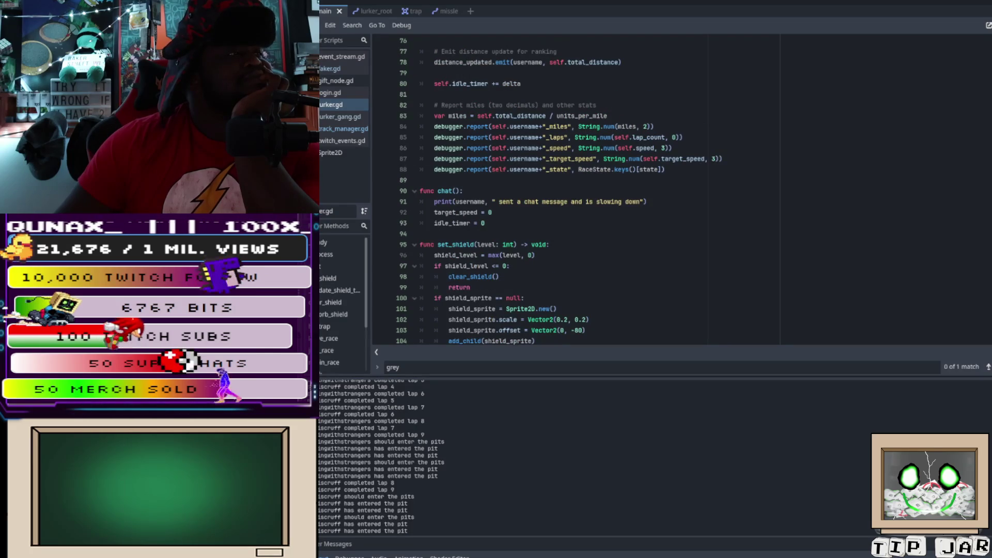
scroll(568, 192, "up", 2)
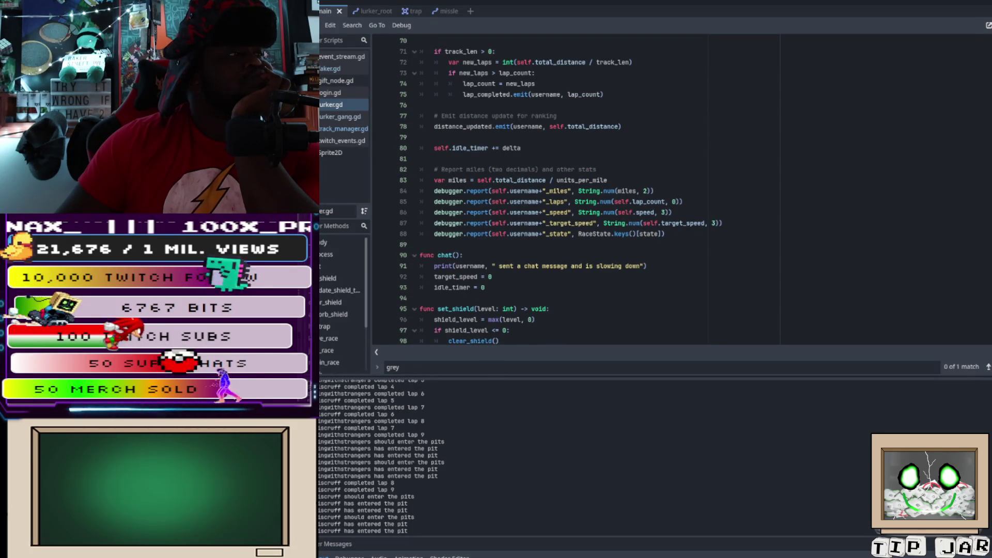
scroll(568, 191, "up", 3)
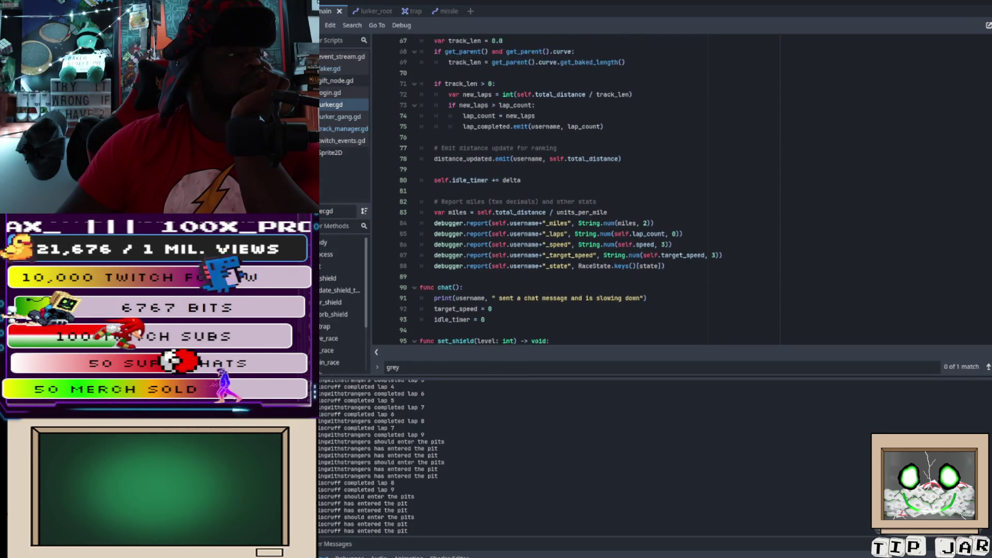
scroll(568, 191, "up", 3)
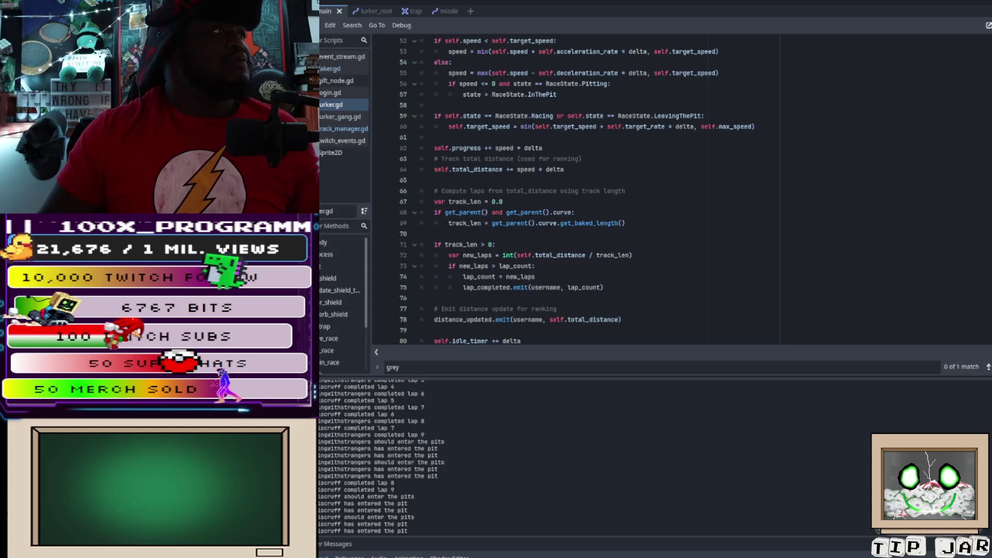
- Scroll lurker.gd back to line 1 to view the max_speed and rate declarations
scroll(568, 191, "up", 4)
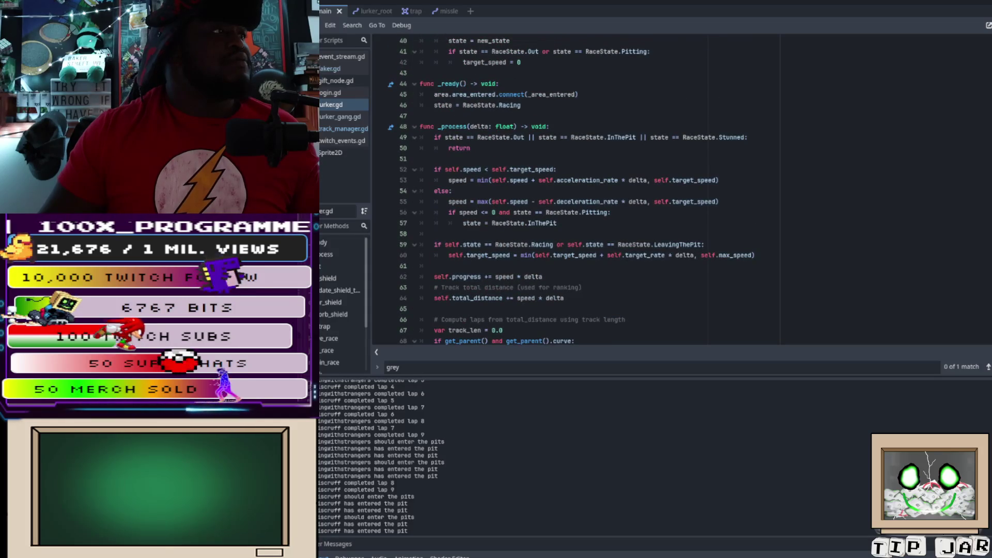
scroll(568, 191, "up", 1)
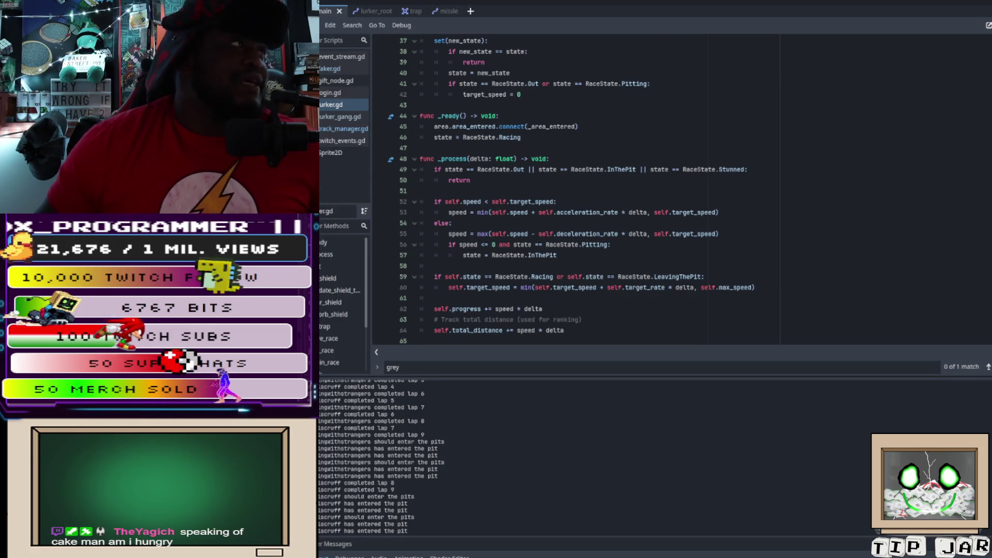
scroll(574, 186, "up", 2)
scroll(573, 186, "up", 1)
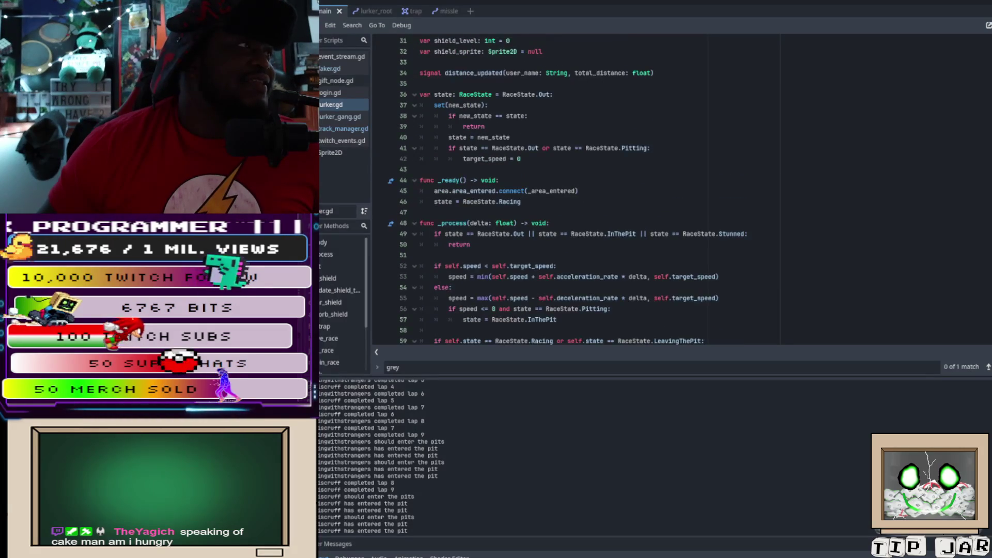
scroll(573, 186, "up", 3)
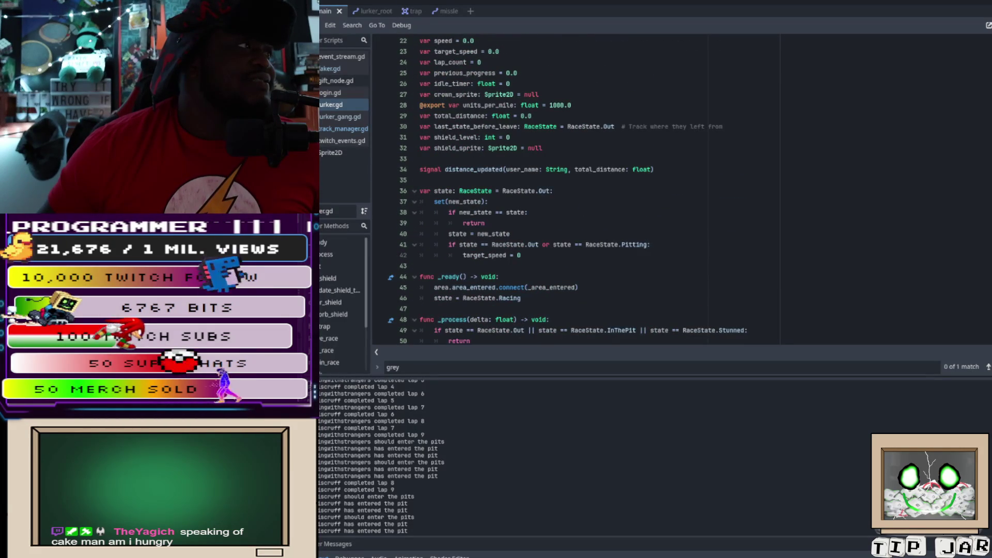
scroll(573, 186, "down", 7)
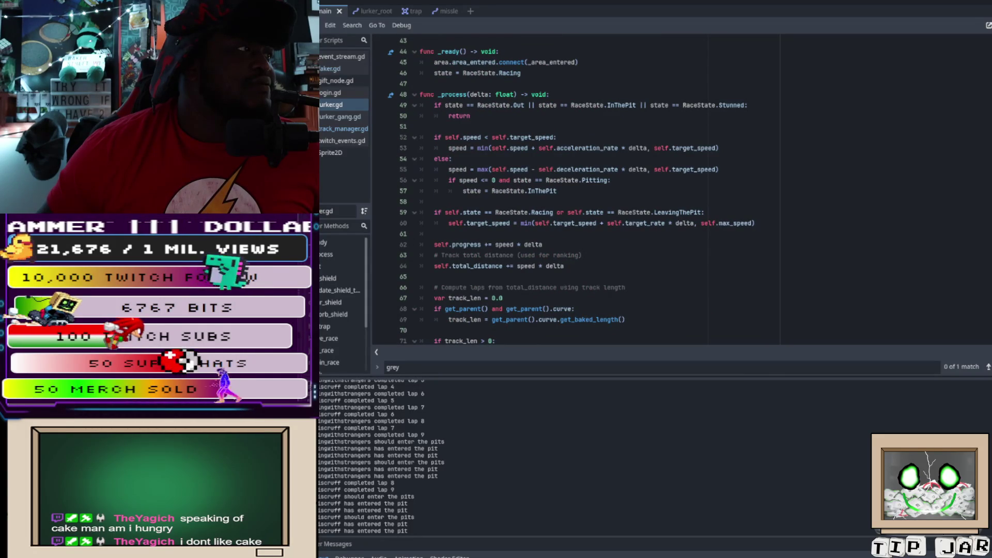
scroll(574, 191, "down", 6)
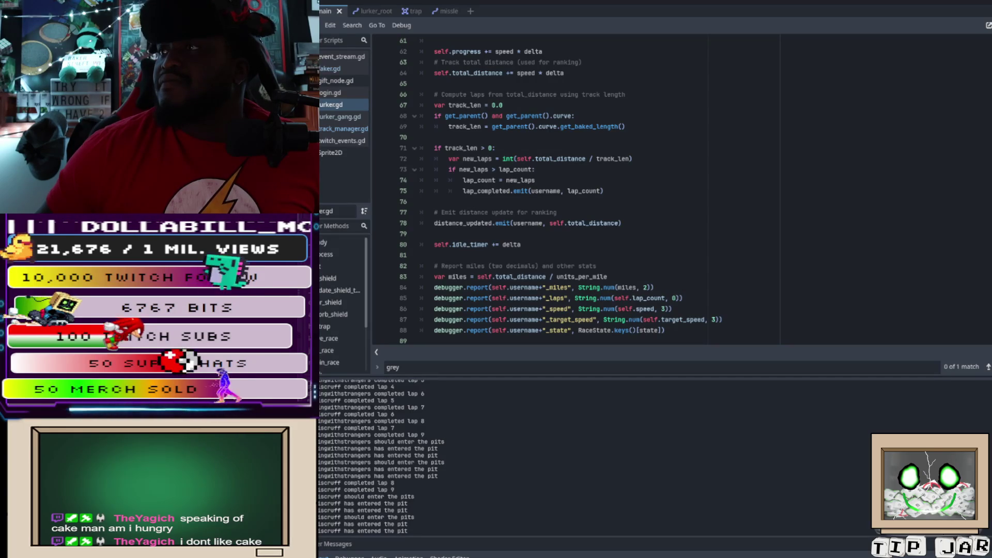
scroll(568, 191, "down", 3)
scroll(568, 191, "up", 6)
scroll(568, 191, "up", 2)
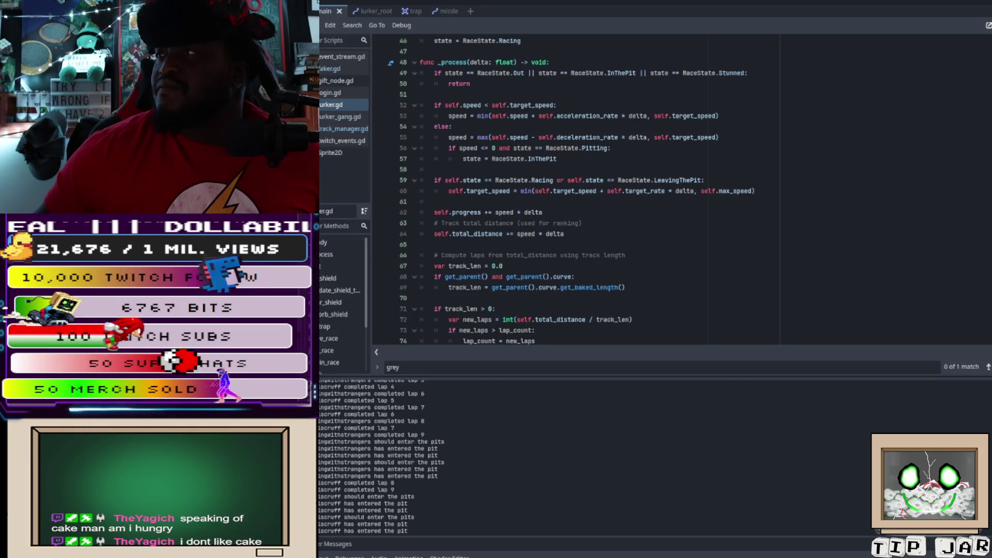
scroll(568, 191, "up", 15)
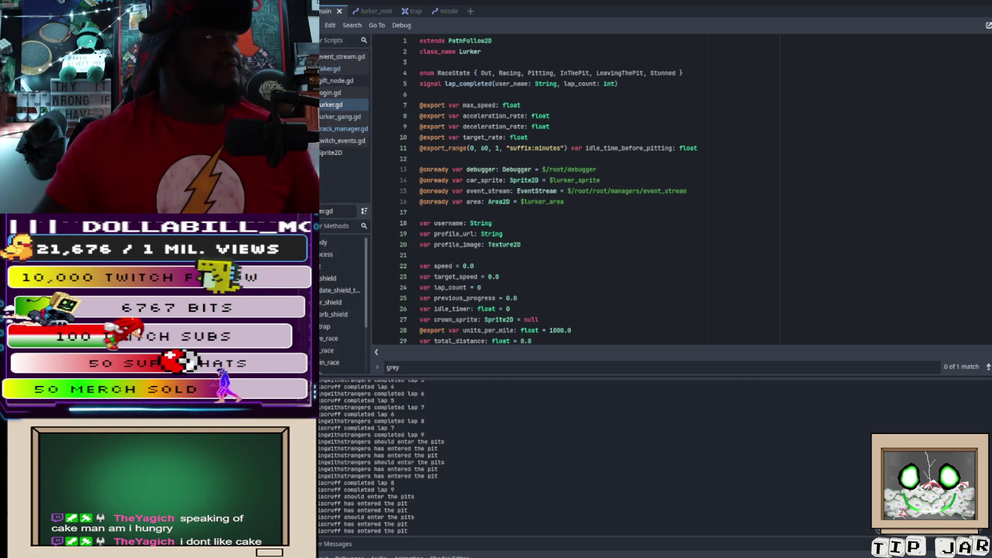
double_click(512, 105)
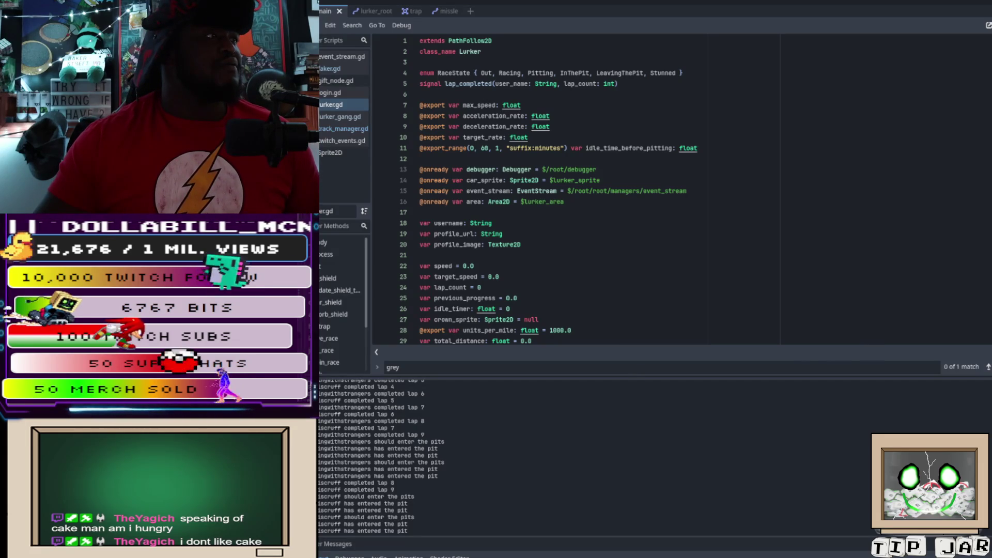
key("alt+F1")
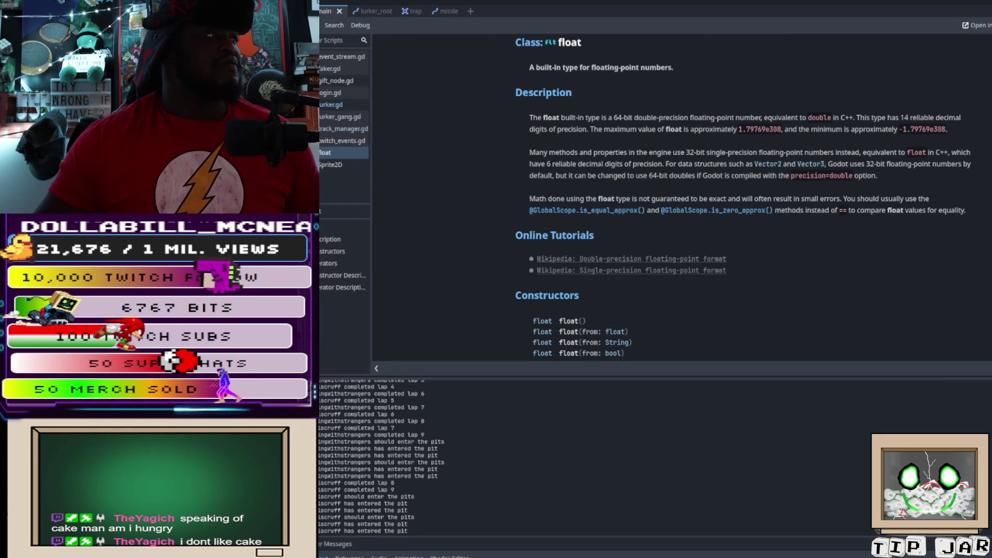
key("ctrl+w")
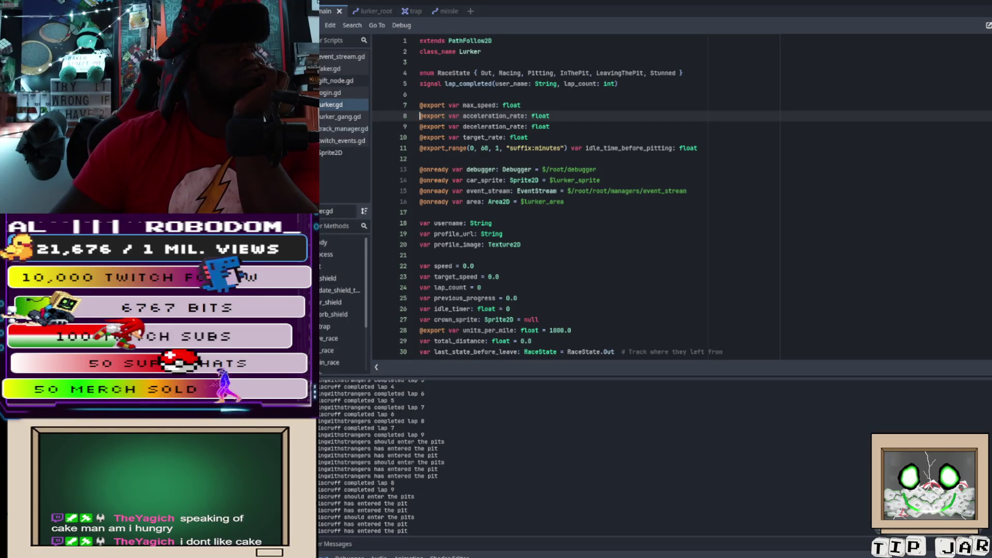
- Go to the target_rate declaration on line 10, then scroll down to _ready and _process
left_click(528, 137)
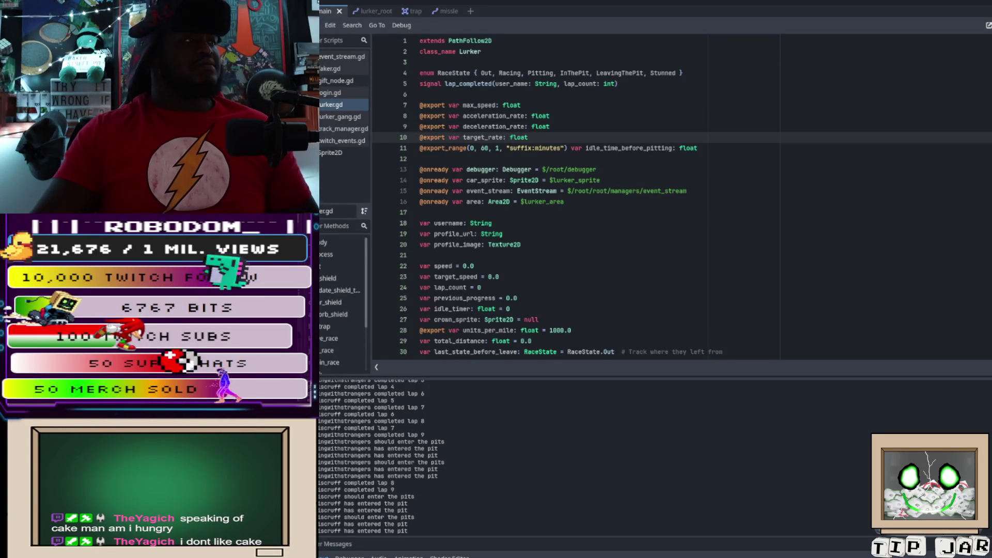
scroll(568, 197, "down", 1)
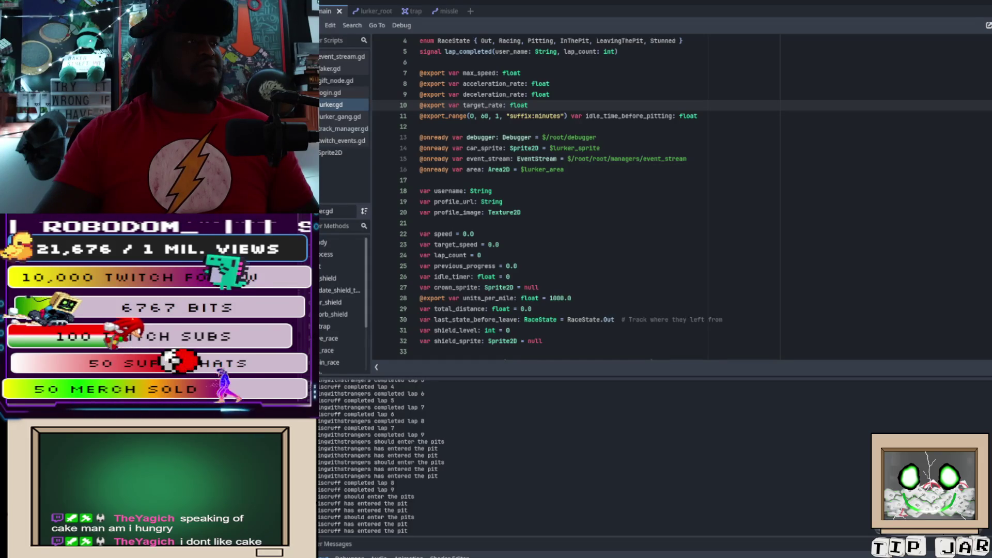
scroll(568, 196, "down", 4)
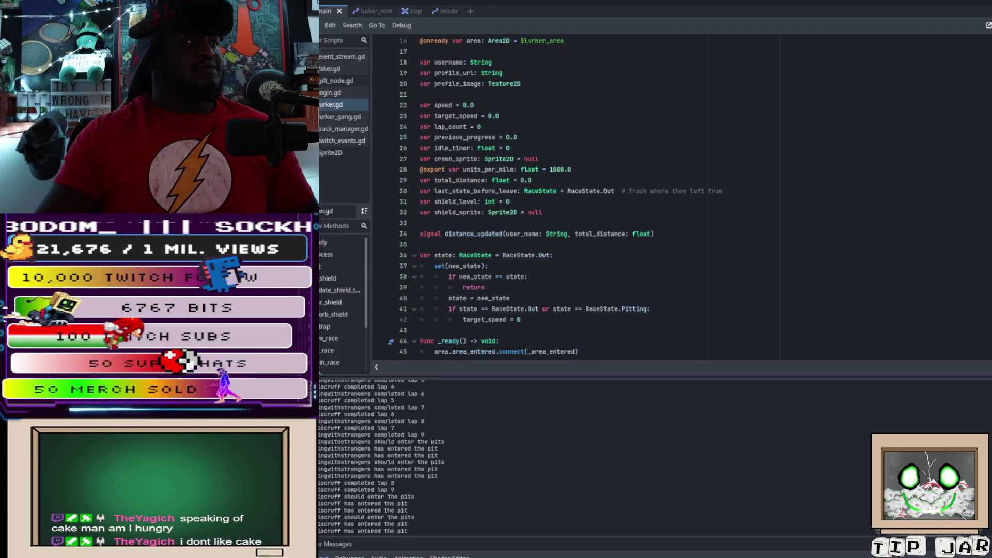
scroll(568, 196, "down", 3)
scroll(568, 196, "down", 4)
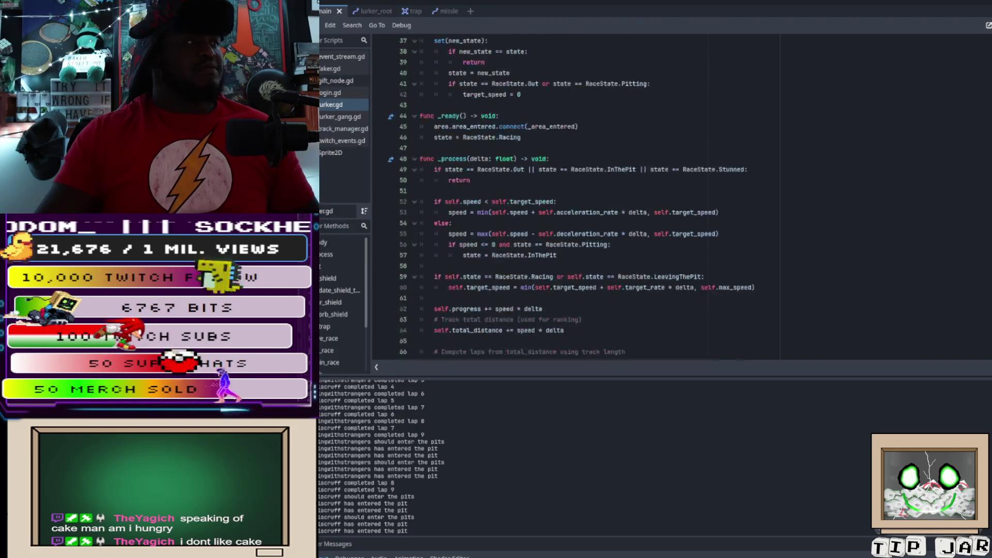
scroll(568, 196, "down", 1)
scroll(568, 196, "down", 4)
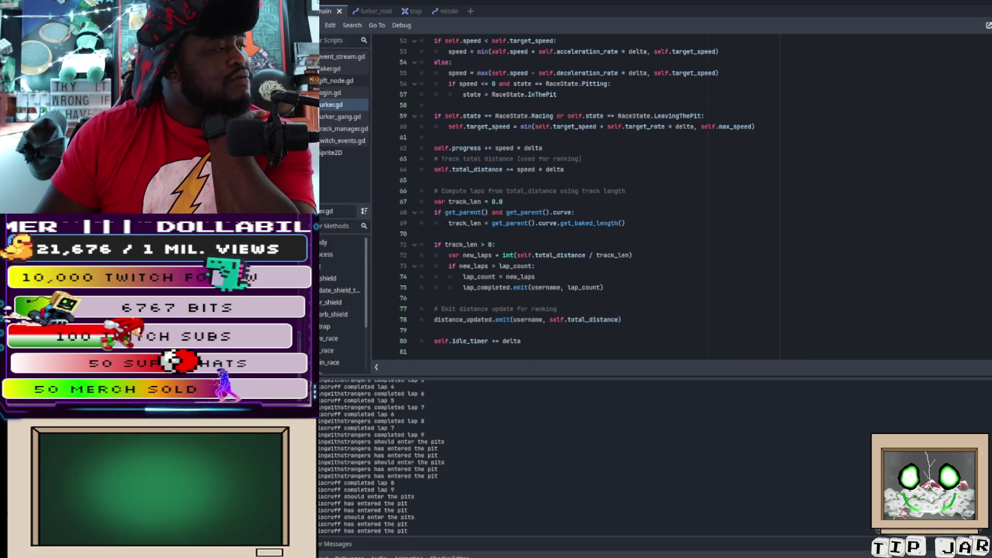
- Switch from the main scene tab to the lurker_root scene
key("ctrl+Tab")
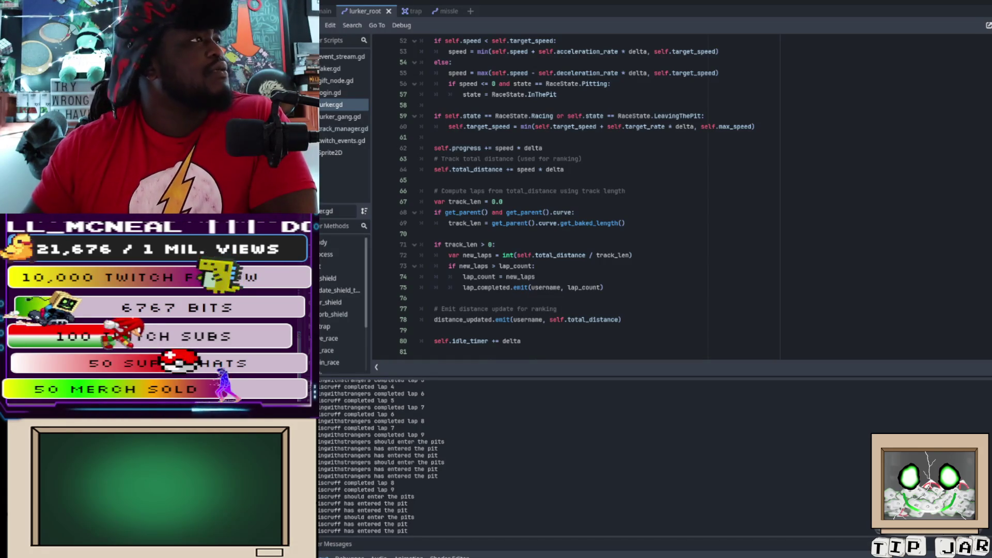
- Select the variable declarations on lines 19–30 in lurker.gd, then open the Sprite2D documentation
scroll(573, 197, "up", 7)
scroll(573, 197, "up", 4)
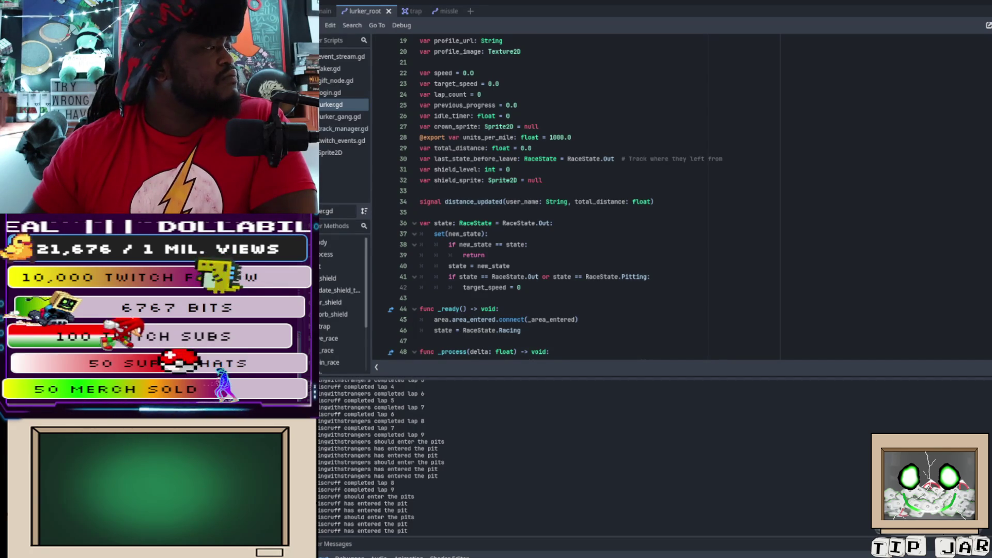
left_click_drag(420, 40, 420, 169)
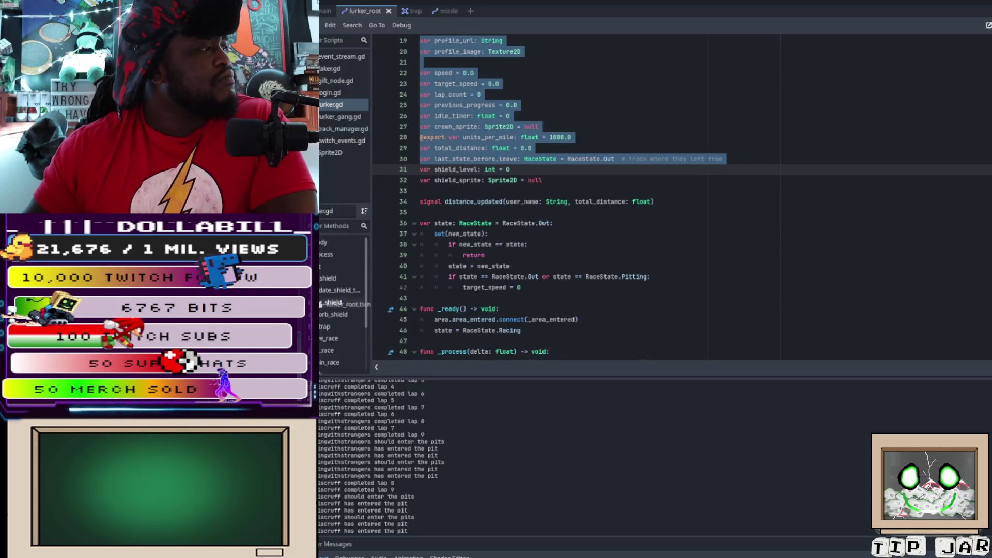
left_click(331, 152)
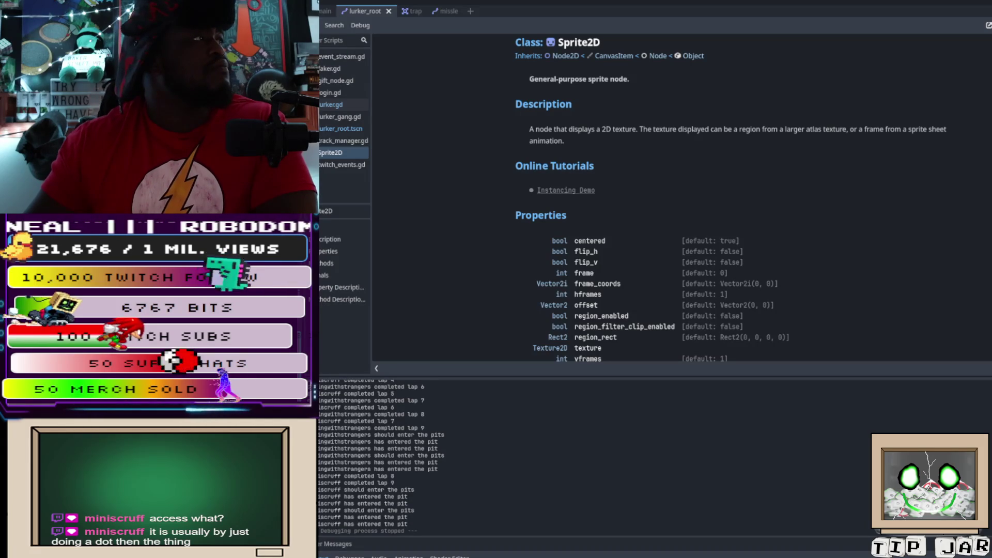
- Return to lurker.gd, clear the line selection, and open lurker_root.tscn as text
left_click(330, 104)
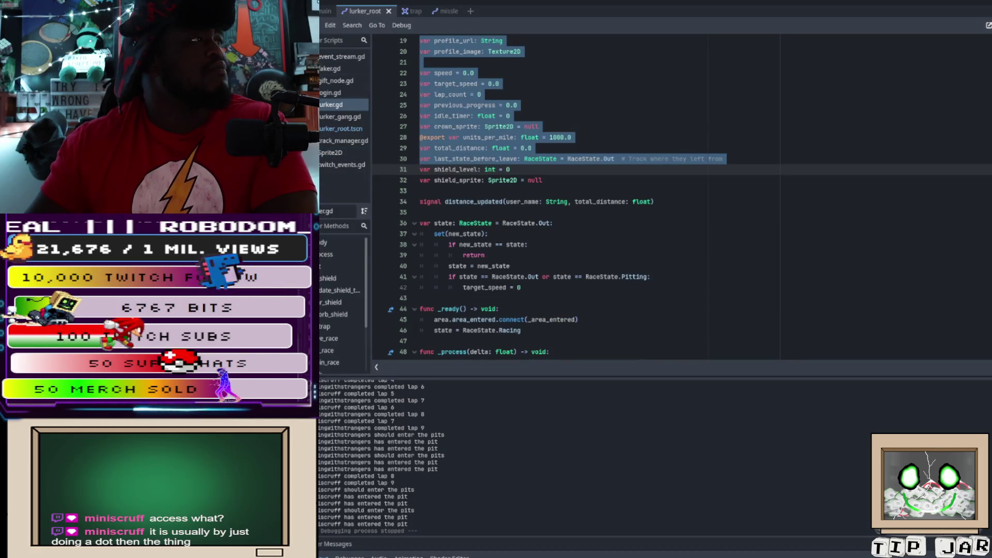
left_click(517, 202)
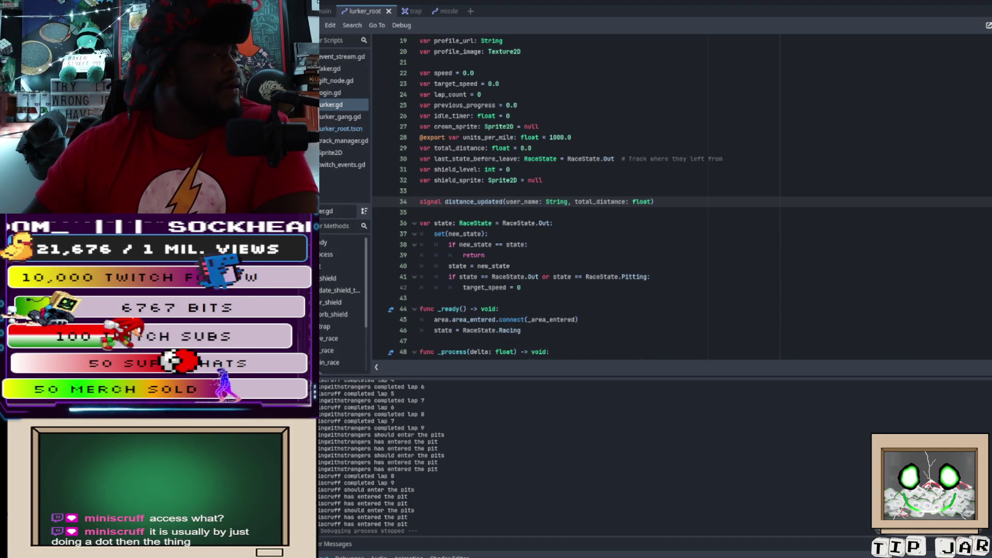
left_click(341, 129)
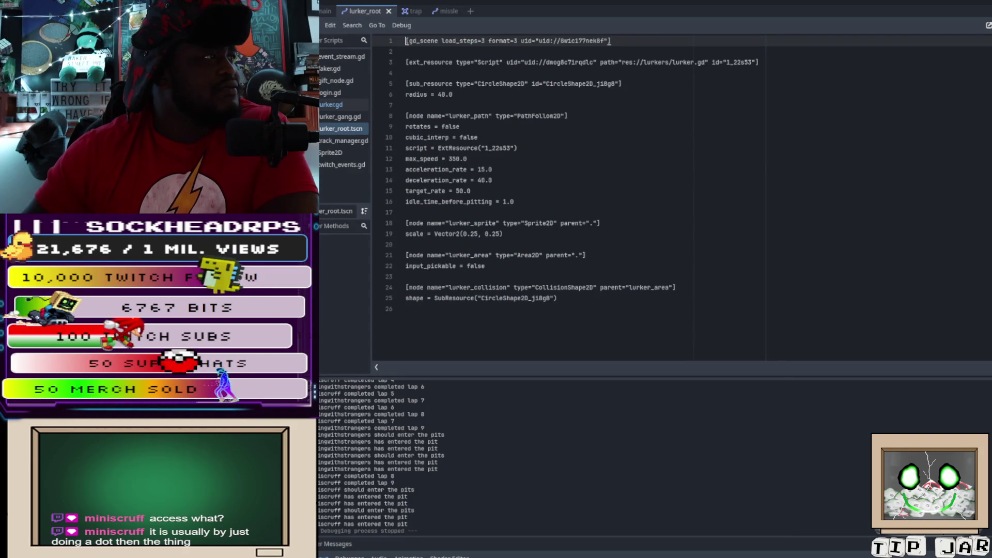
- Change max_speed in lurker_root.tscn from 100.0 to 350.0 and save the file
left_click(449, 159)
left_click_drag(449, 158, 457, 159)
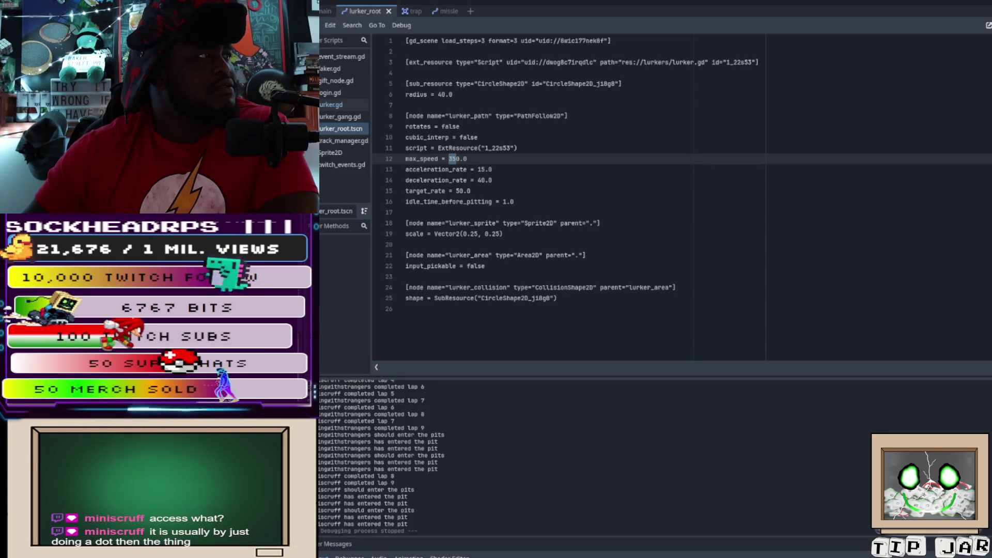
type("10")
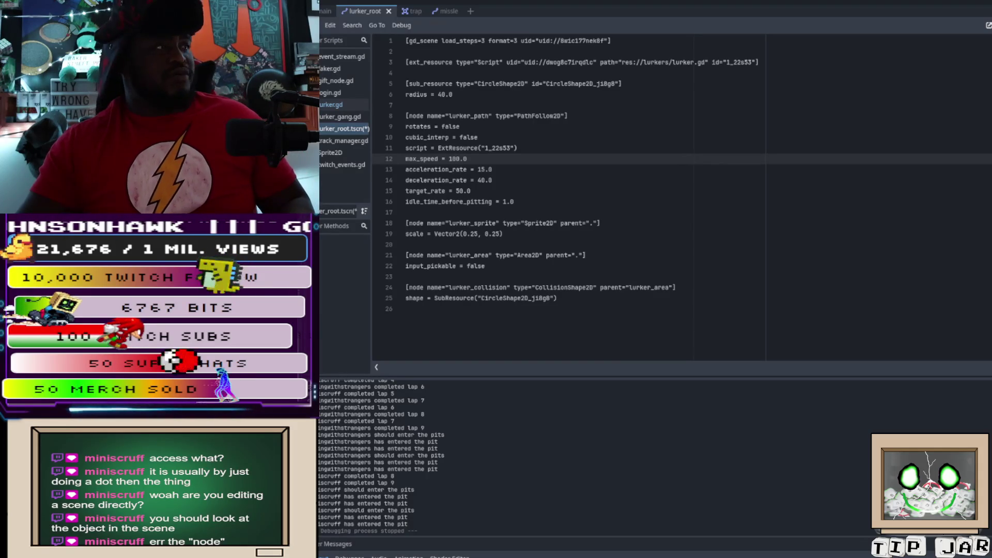
left_click(585, 254)
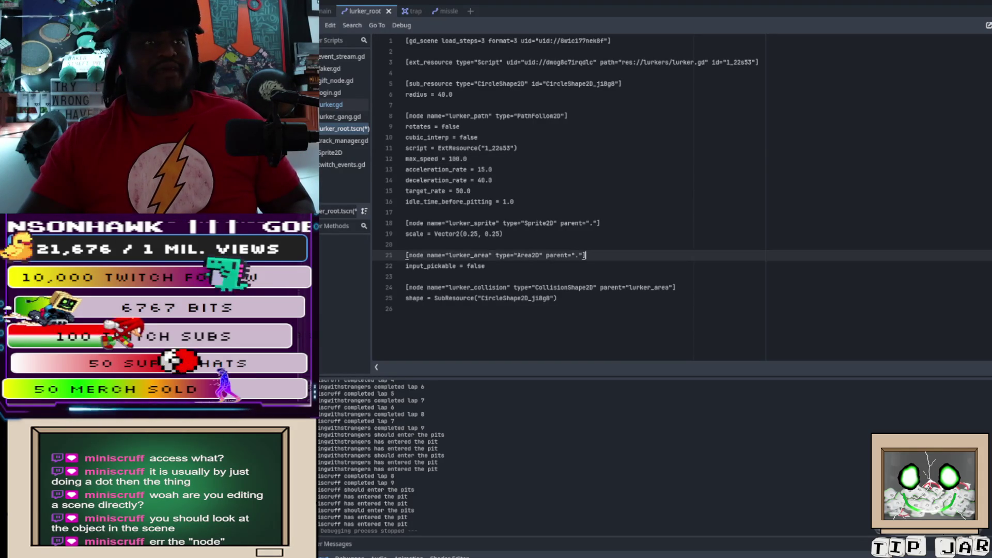
key("ctrl+z")
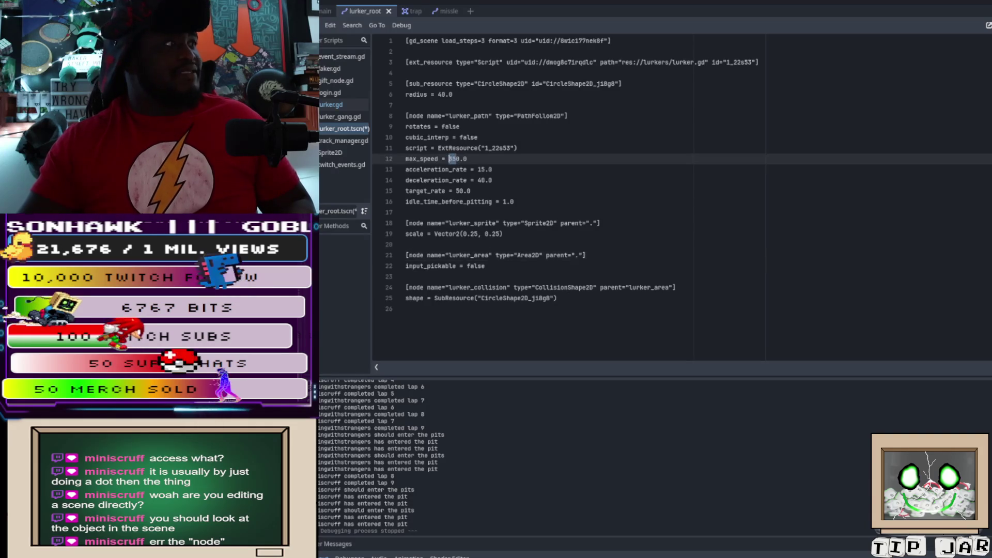
type("3")
key("ctrl+s")
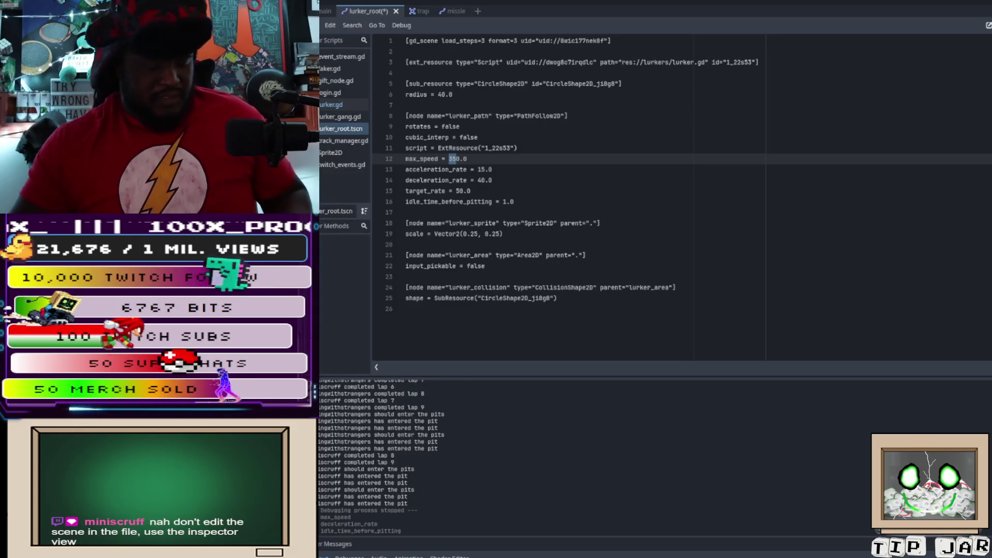
key("ctrl+s")
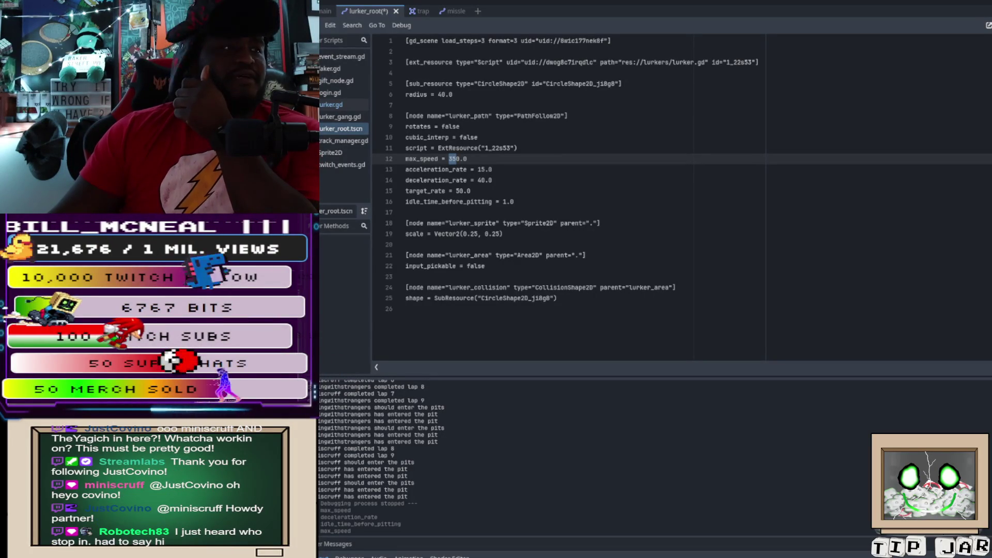
key("ctrl+z")
key("ctrl+z")
key("ctrl+z")
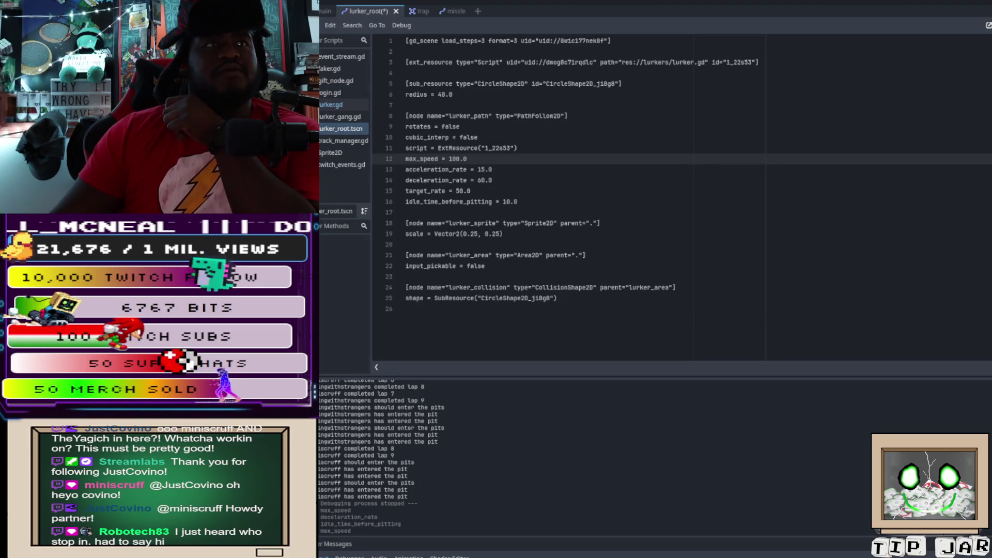
- Close the lurker_root scene and return to the lurker_root.tscn text in the script list
left_click(405, 309)
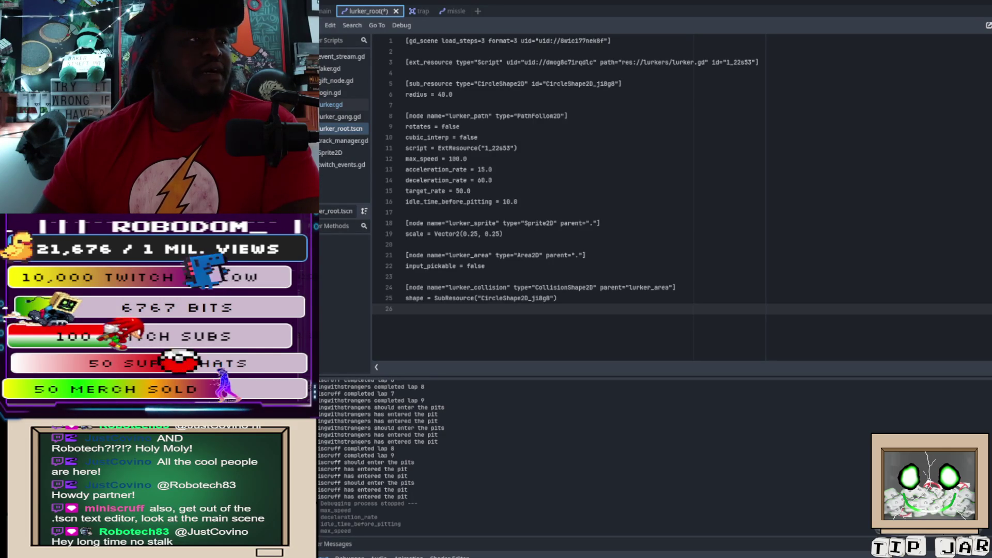
key("ctrl+shift+w")
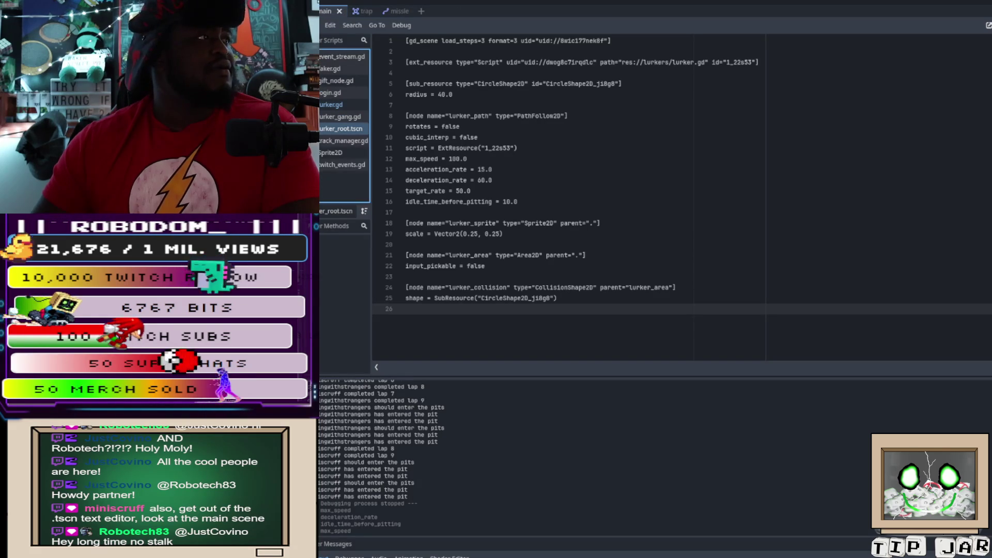
left_click(343, 140)
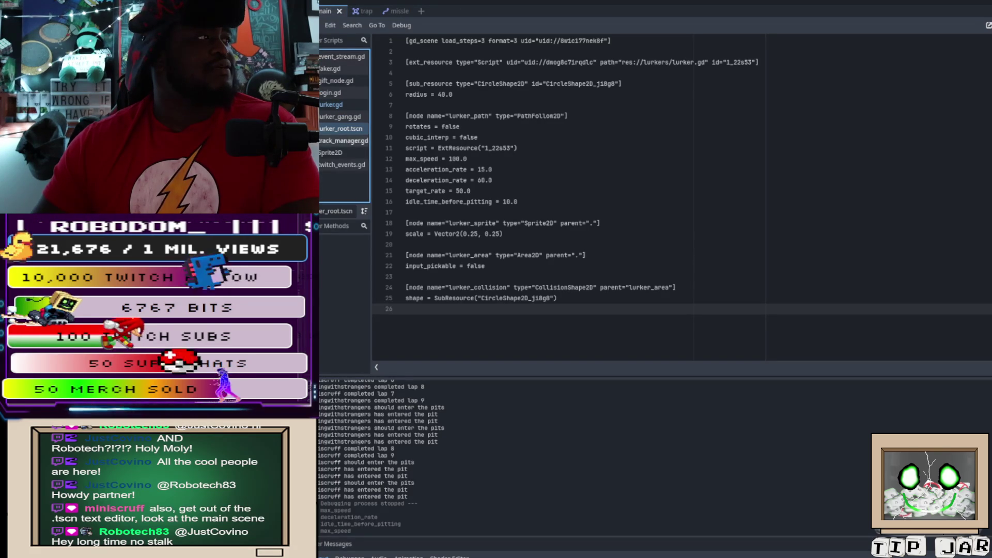
left_click(341, 129)
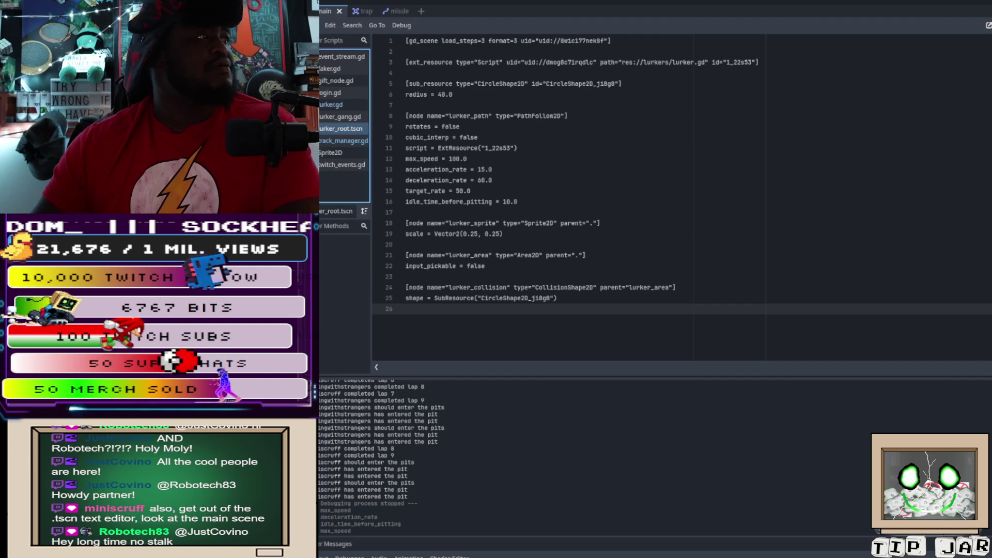
- Cycle through the 2D, 3D, Game and Script workspaces, then close the lurker_root.tscn text
key("ctrl+F1")
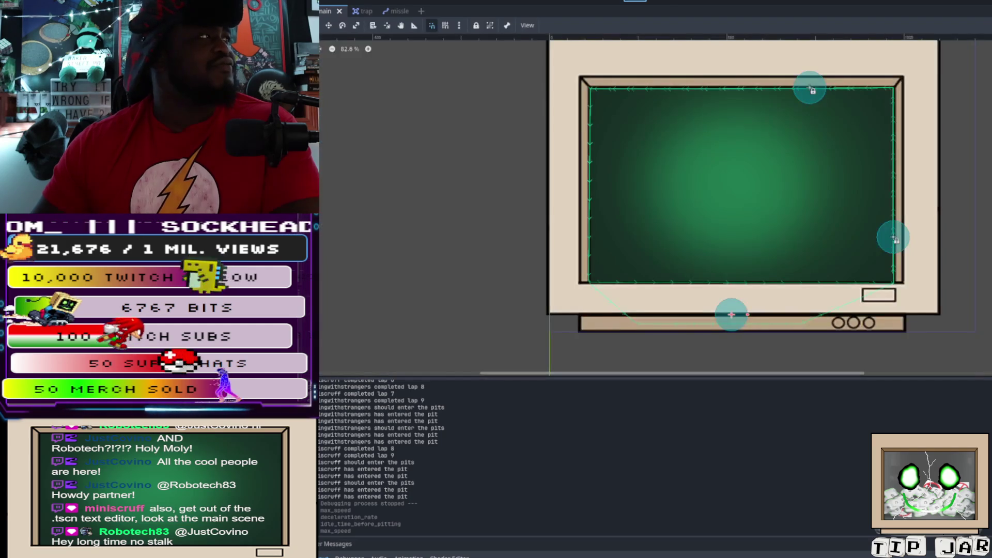
key("ctrl+F2")
key("ctrl+F4")
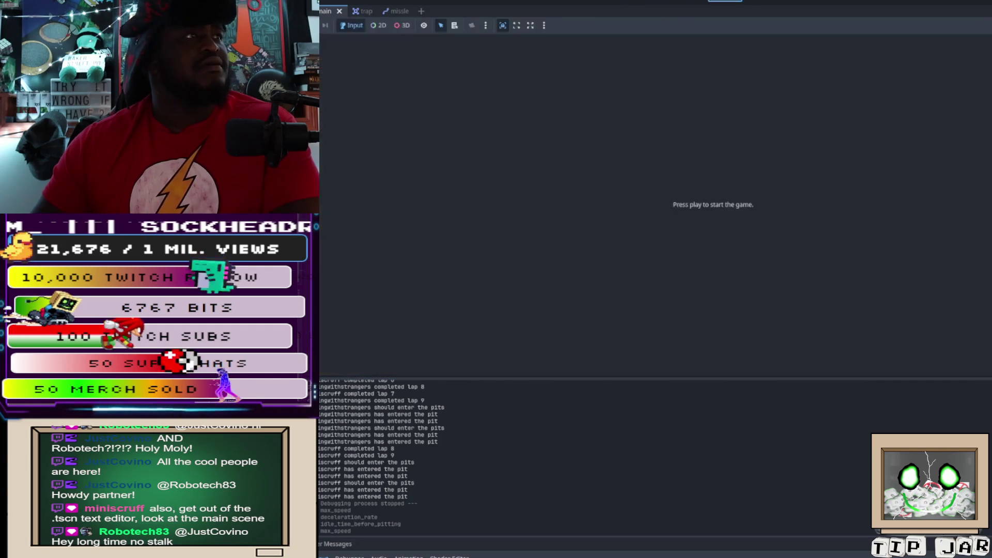
key("ctrl+F3")
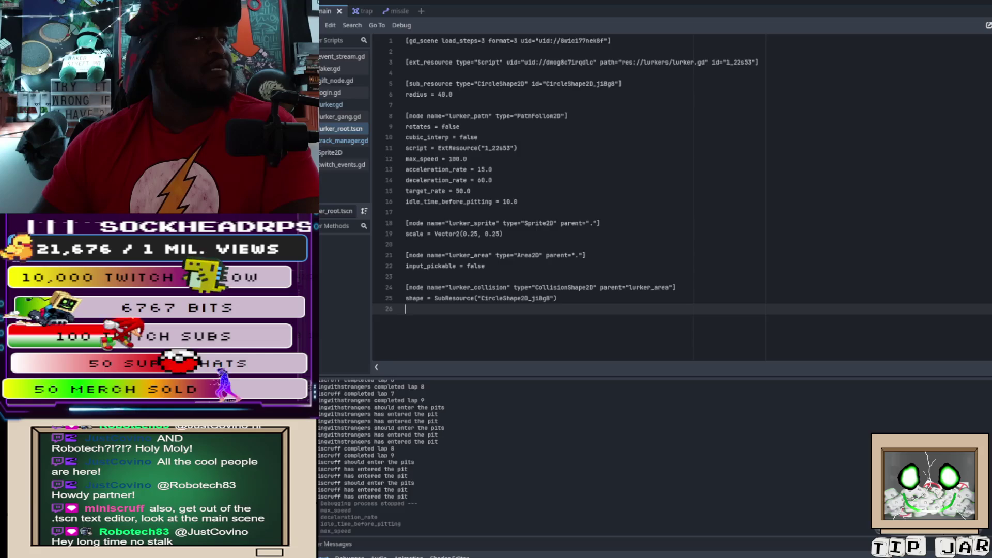
key("ctrl+w")
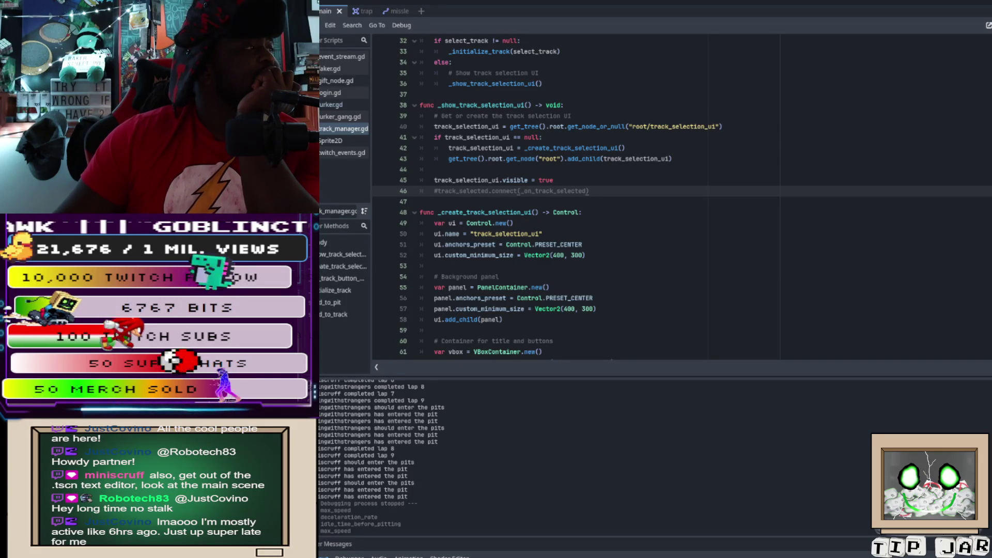
- Open lurker_gang.gd from the script list to view its spawn_lurker function
left_click(340, 116)
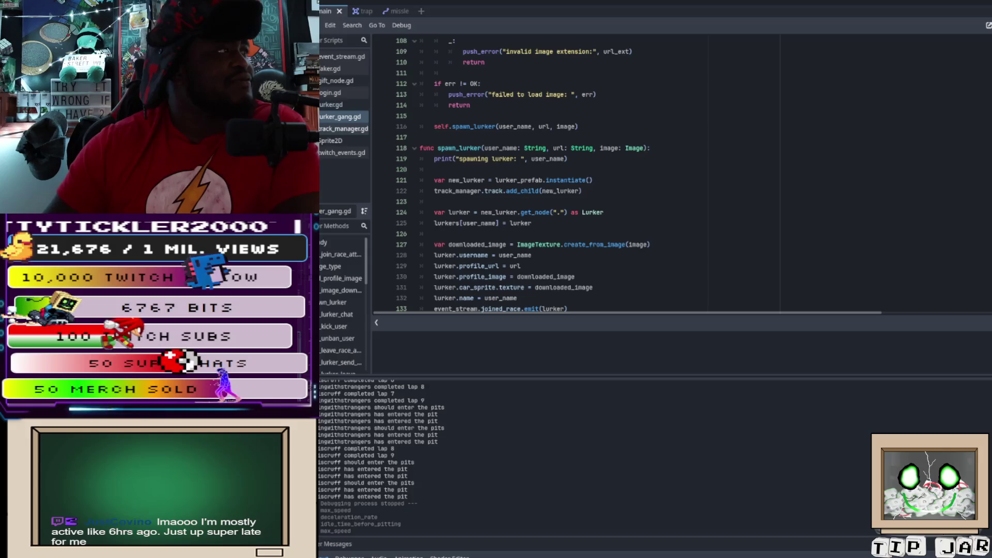
- Bring up the Sprite2D class reference page from the script list
left_click(331, 140)
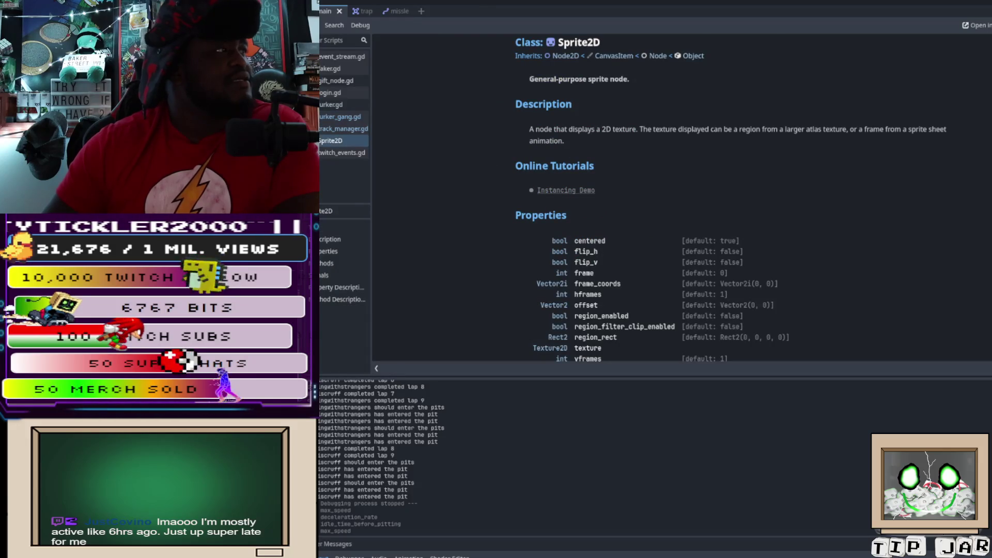
- Close the Sprite2D reference, then save and run the racing game with F5
key("ctrl+w")
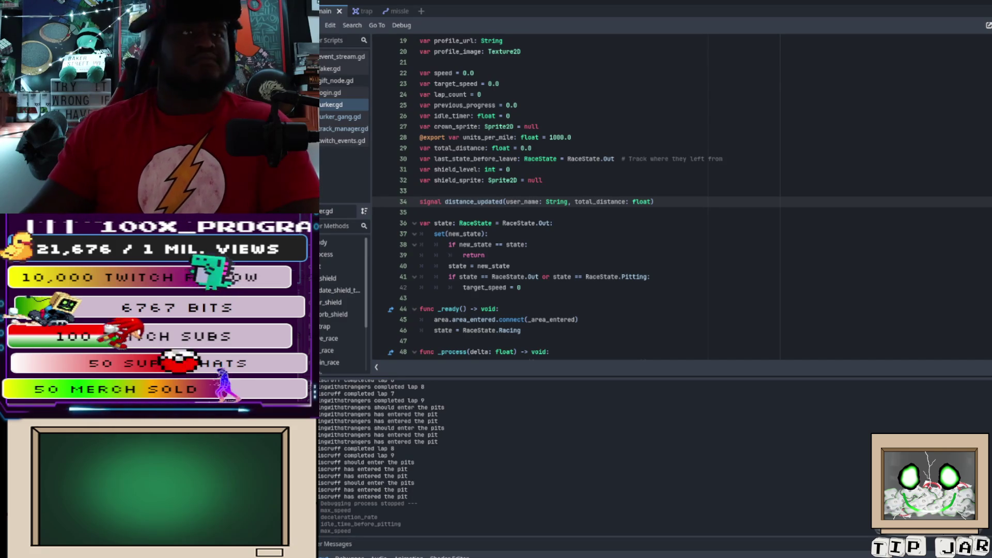
key("F5")
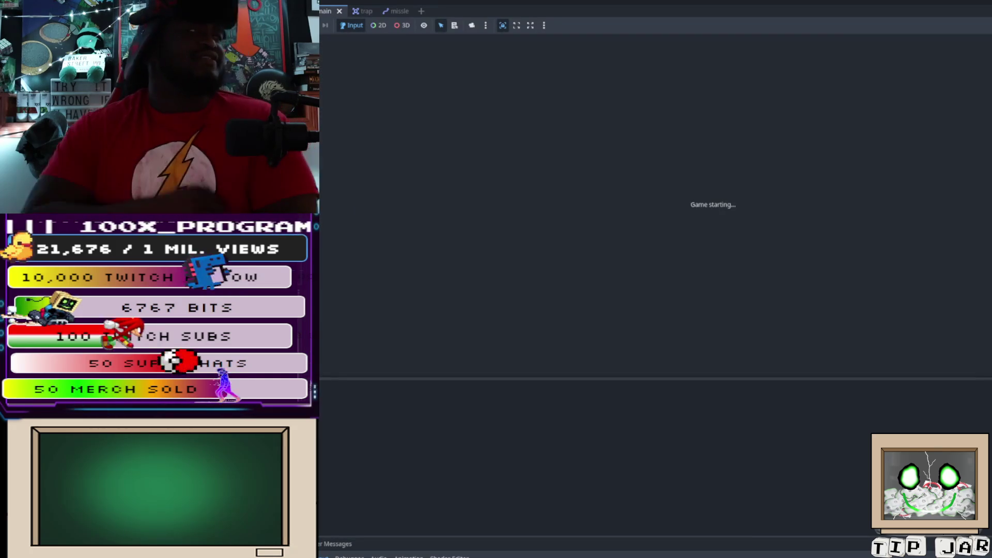